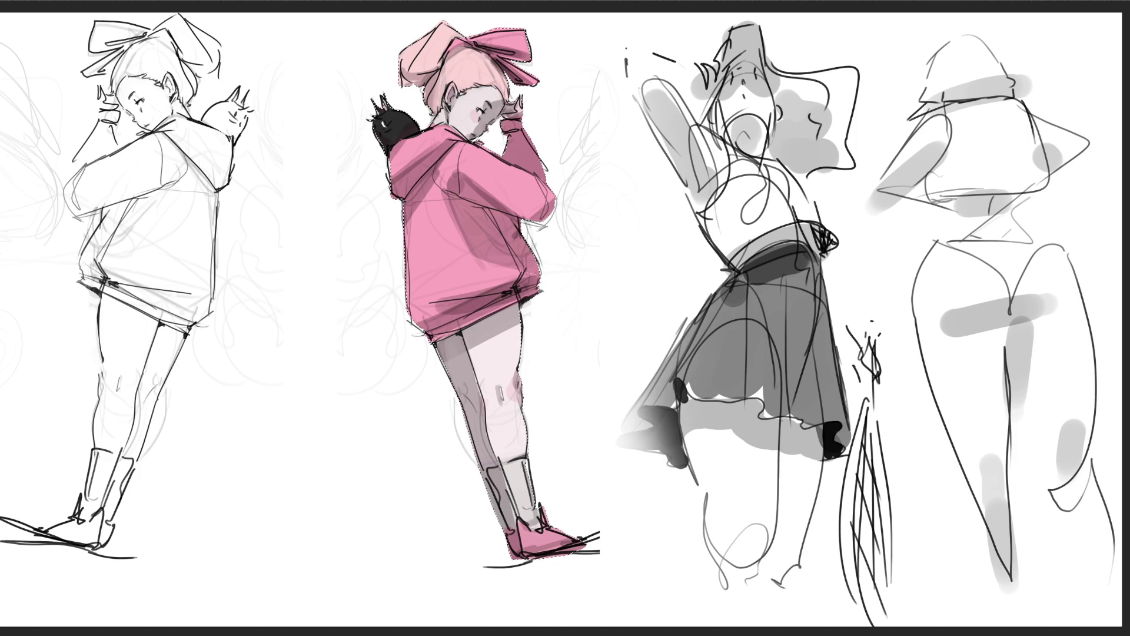
Clear the lasso selection around the pink hoodie girl with Ctrl+D
{"action": "key", "text": "ctrl+d"}
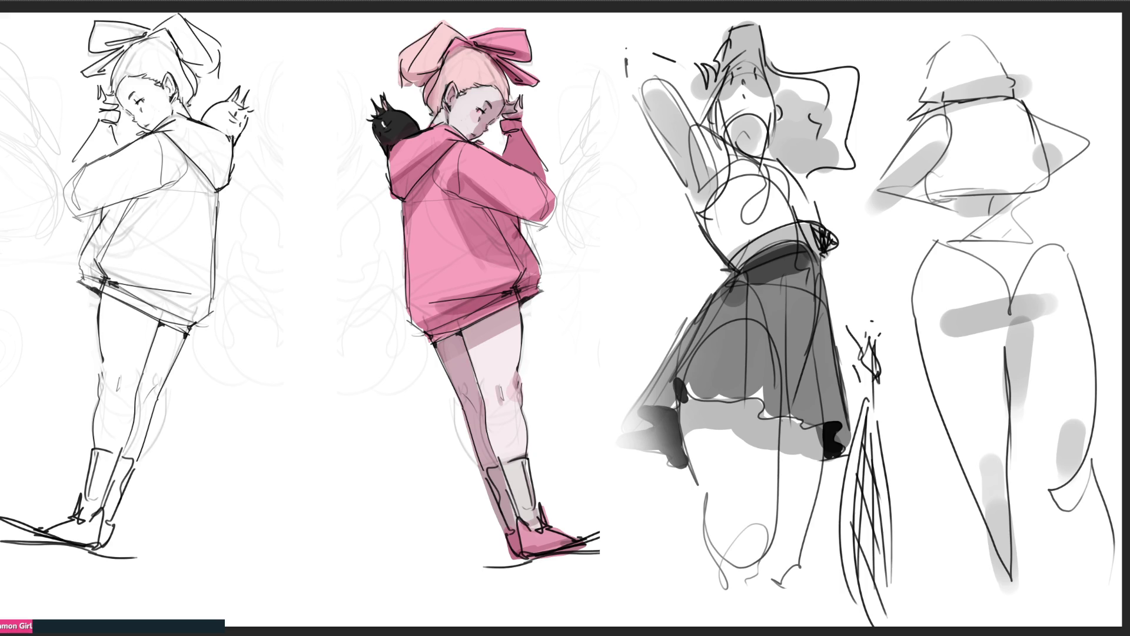
Add dark and white marks on the cat's head, turn the line art dark red, and fill brown
{"action": "left_click_drag", "start_coordinate": [383, 100], "coordinate": [386, 111]}
{"action": "left_click_drag", "start_coordinate": [384, 102], "coordinate": [386, 108]}
{"action": "left_click_drag", "start_coordinate": [383, 100], "coordinate": [387, 110]}
{"action": "mouse_move", "coordinate": [482, 235]}
{"action": "left_mouse_down"}
{"action": "mouse_move", "coordinate": [406, 153]}
{"action": "mouse_move", "coordinate": [465, 117]}
{"action": "left_mouse_up"}
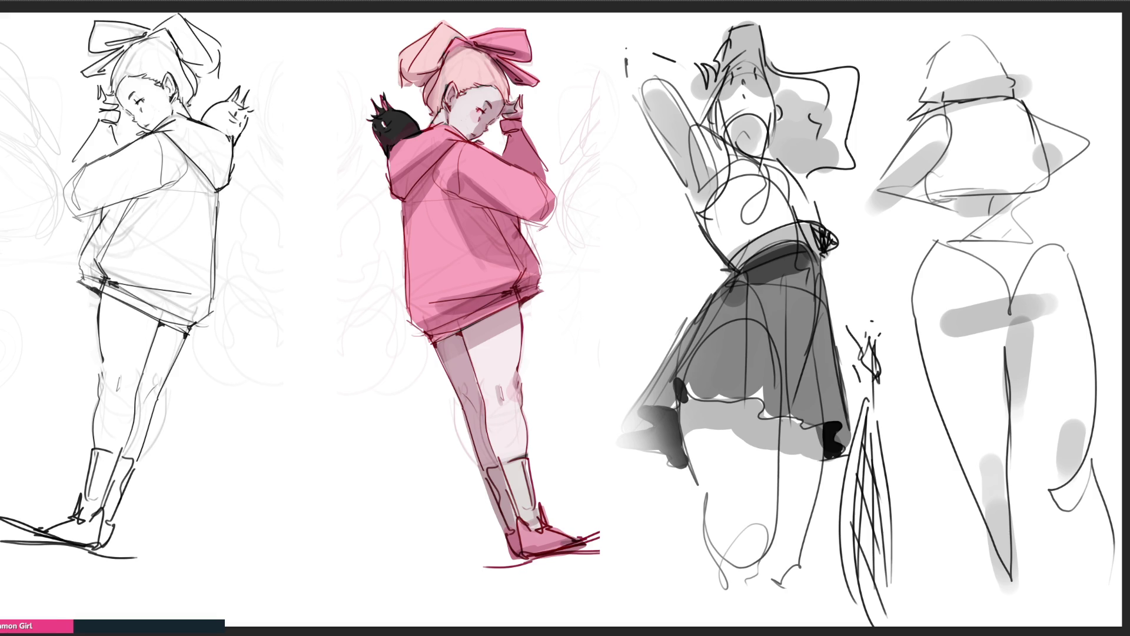
{"action": "mouse_move", "coordinate": [517, 189]}
{"action": "left_mouse_down"}
{"action": "mouse_move", "coordinate": [517, 492]}
{"action": "mouse_move", "coordinate": [530, 517]}
{"action": "left_mouse_up"}
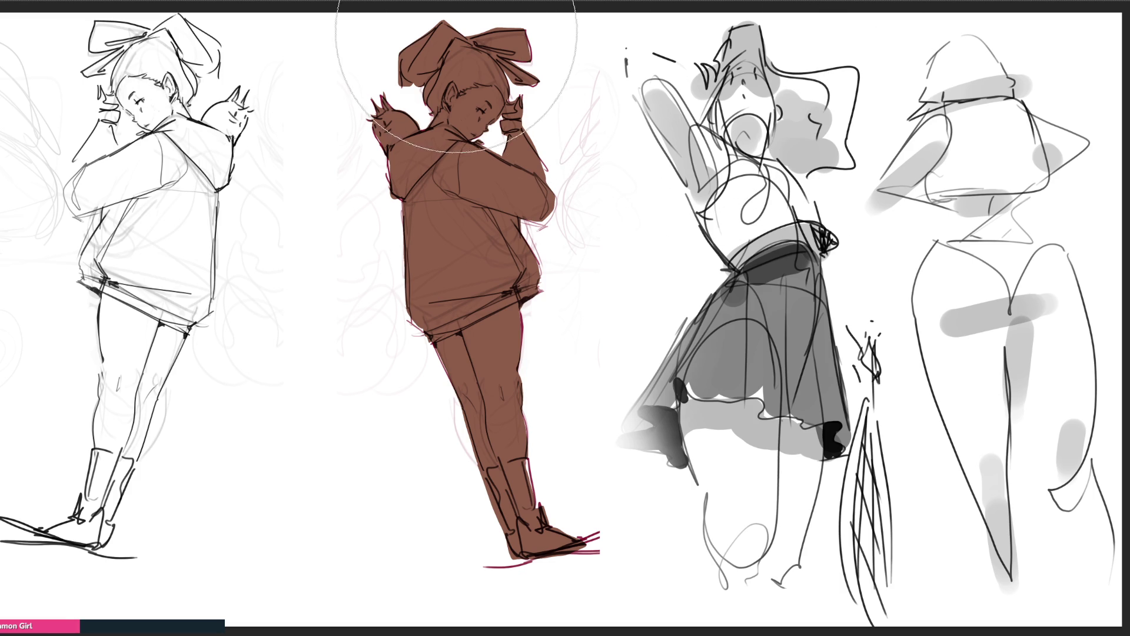
Airbrush soft pink over the girl's bow, head, lower legs and boots with a larger brush
{"action": "left_click", "coordinate": [457, 35]}
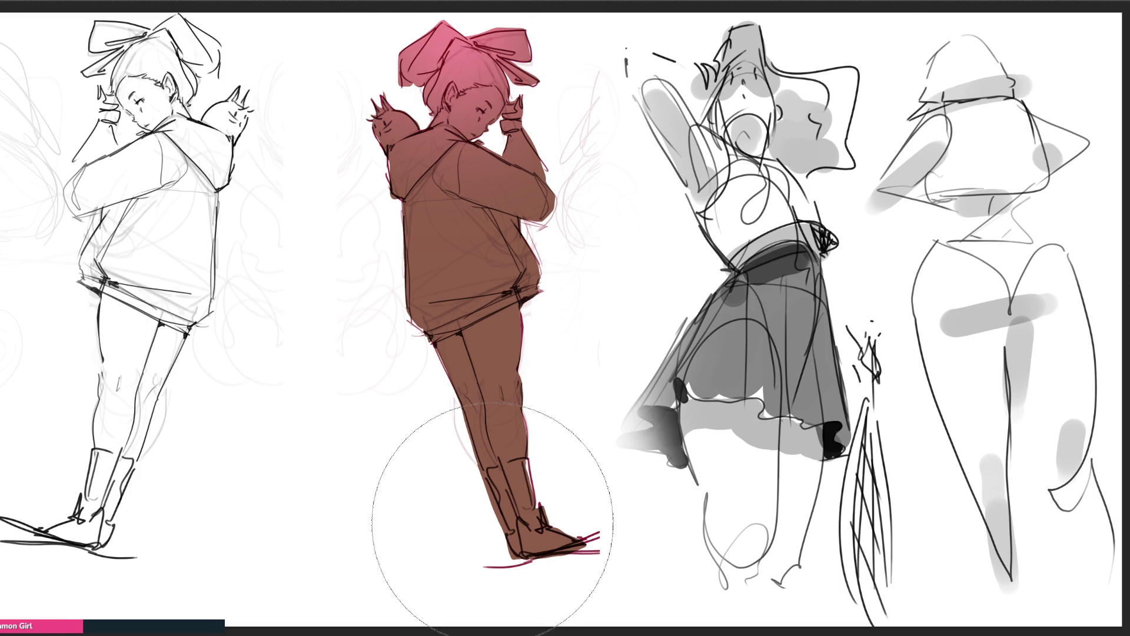
{"action": "key", "text": "bracketright"}
{"action": "key", "text": "bracketright"}
{"action": "key", "text": "bracketright"}
{"action": "left_click", "coordinate": [493, 574]}
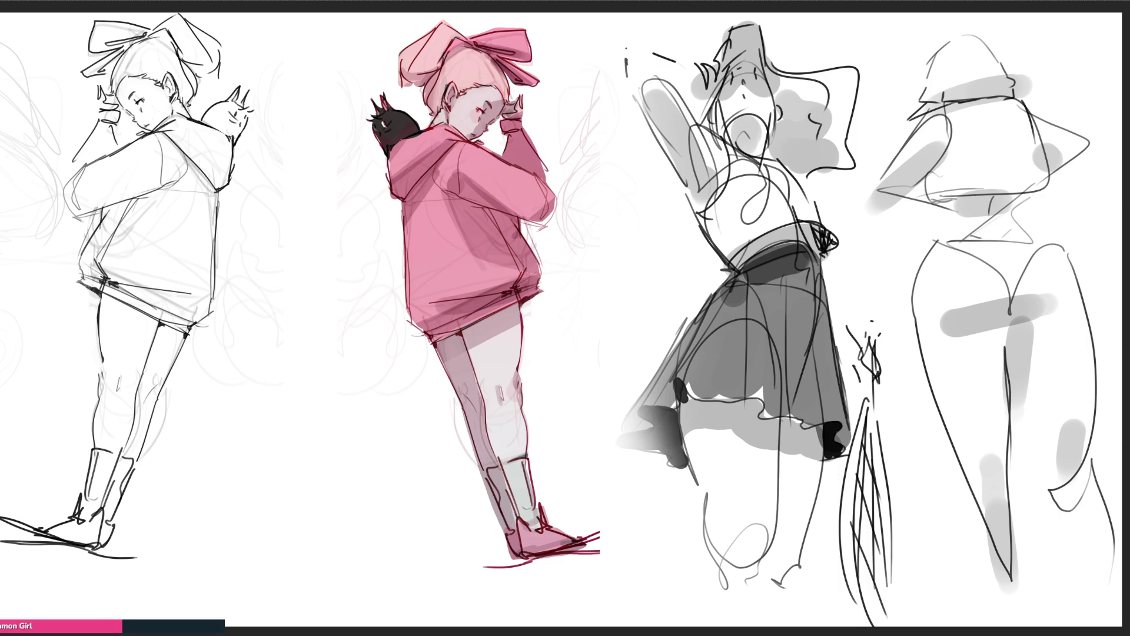
{"action": "key", "text": "ctrl+z"}
{"action": "key", "text": "ctrl+shift+z"}
{"action": "key", "text": "ctrl+z"}
{"action": "key", "text": "ctrl+shift+z"}
{"action": "key", "text": "ctrl+z"}
{"action": "key", "text": "ctrl+shift+z"}
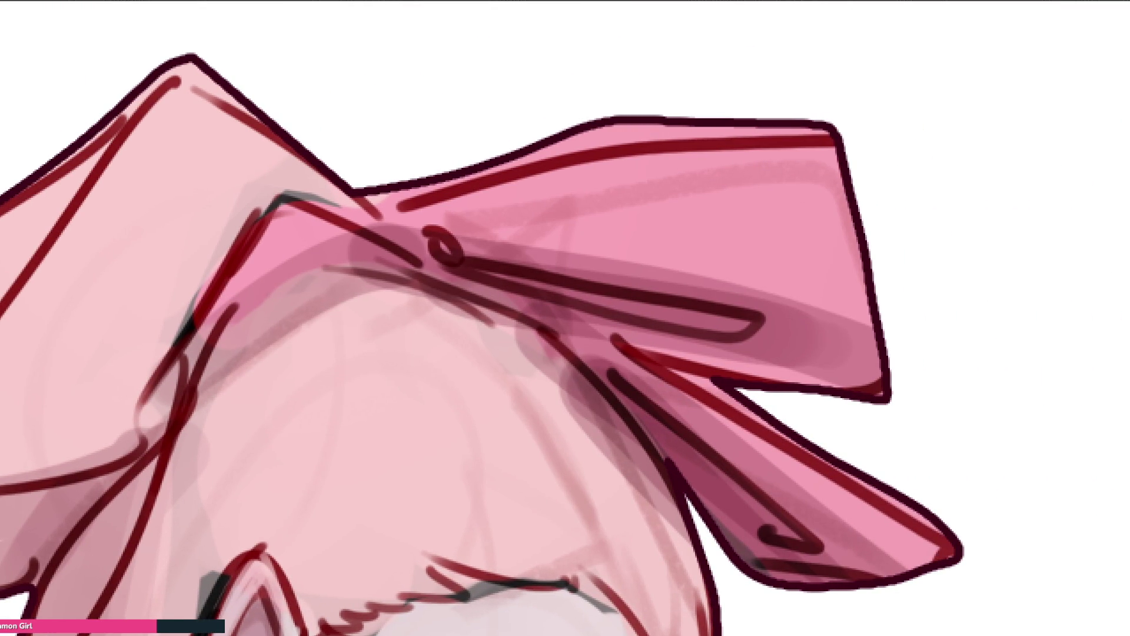
Trim the stray paint around the bow's tips using lasso selections and Delete
{"action": "mouse_move", "coordinate": [380, 216]}
{"action": "left_mouse_down"}
{"action": "mouse_move", "coordinate": [612, 152]}
{"action": "mouse_move", "coordinate": [879, 139]}
{"action": "mouse_move", "coordinate": [519, 44]}
{"action": "mouse_move", "coordinate": [352, 187]}
{"action": "left_mouse_up"}
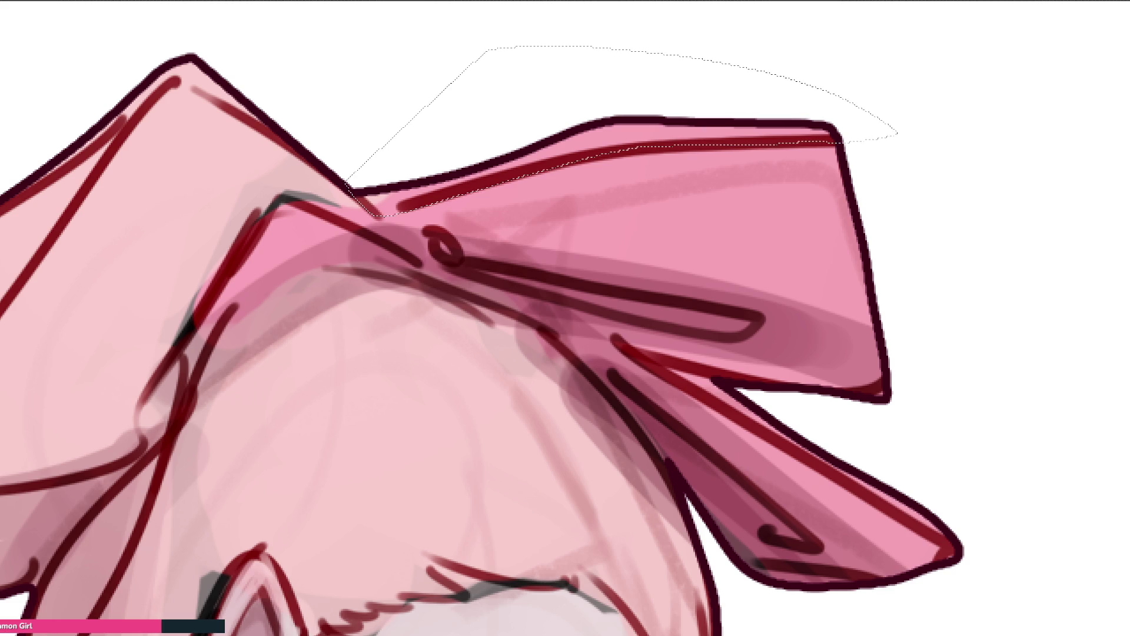
{"action": "key", "text": "Delete"}
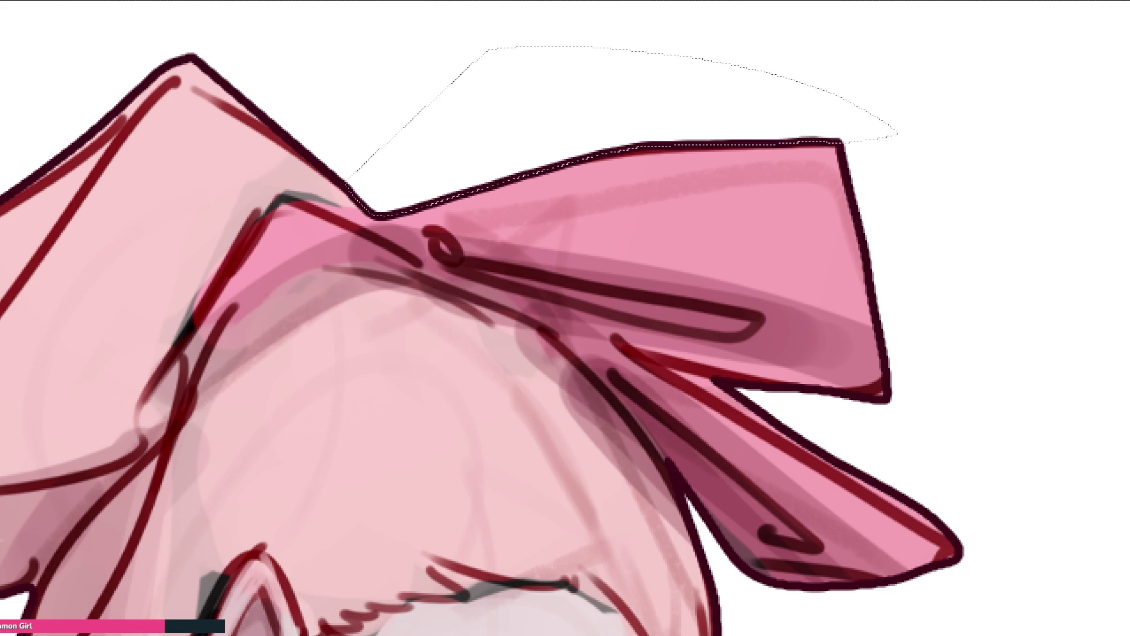
{"action": "mouse_move", "coordinate": [895, 376]}
{"action": "left_mouse_down"}
{"action": "mouse_move", "coordinate": [809, 409]}
{"action": "mouse_move", "coordinate": [900, 363]}
{"action": "mouse_move", "coordinate": [896, 372]}
{"action": "left_mouse_up"}
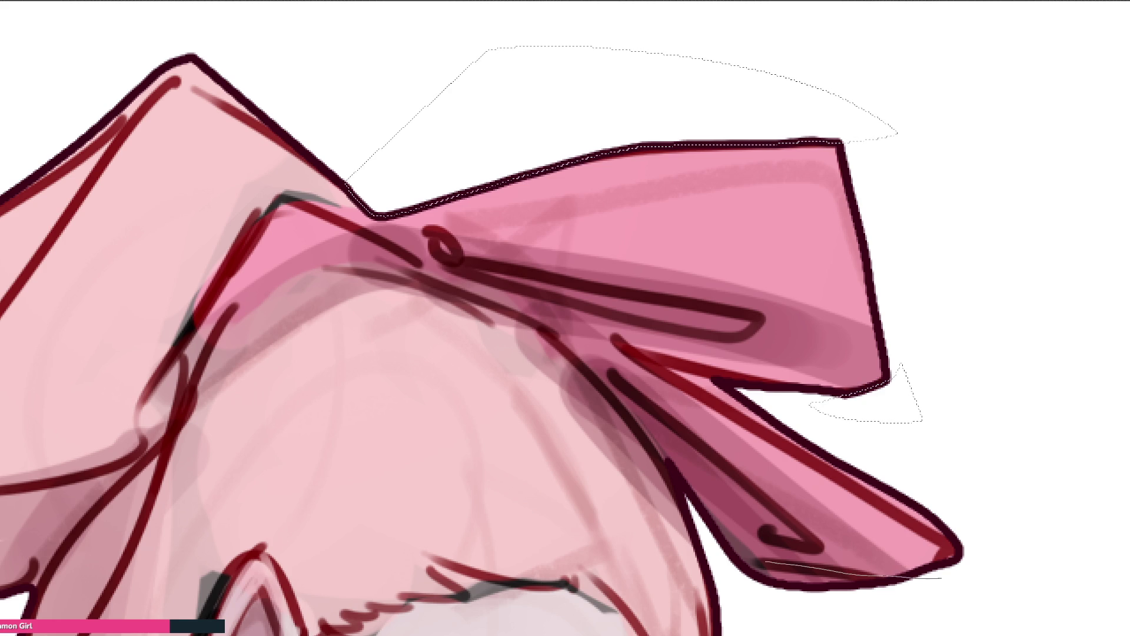
{"action": "left_click_drag", "start_coordinate": [731, 558], "coordinate": [934, 578]}
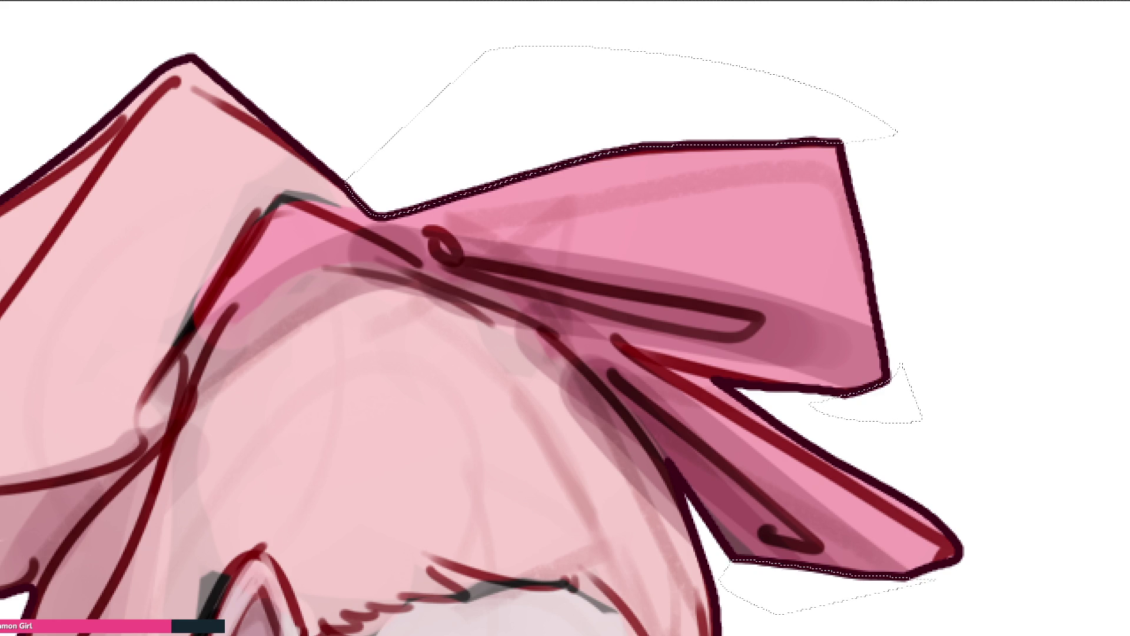
{"action": "scroll", "coordinate": [447, 318], "scroll_direction": "down", "scroll_amount": 5}
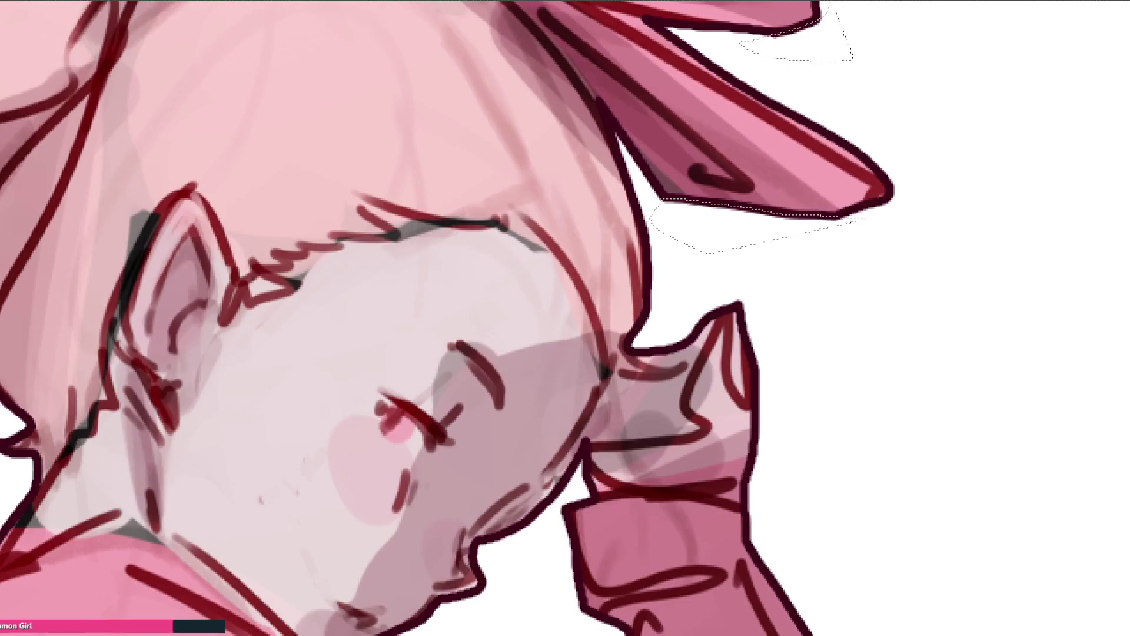
{"action": "mouse_move", "coordinate": [726, 303]}
{"action": "left_mouse_down"}
{"action": "mouse_move", "coordinate": [645, 290]}
{"action": "mouse_move", "coordinate": [686, 336]}
{"action": "mouse_move", "coordinate": [722, 338]}
{"action": "mouse_move", "coordinate": [739, 307]}
{"action": "mouse_move", "coordinate": [640, 294]}
{"action": "mouse_move", "coordinate": [706, 352]}
{"action": "mouse_move", "coordinate": [738, 305]}
{"action": "left_mouse_up"}
{"action": "key", "text": "ctrl+d"}
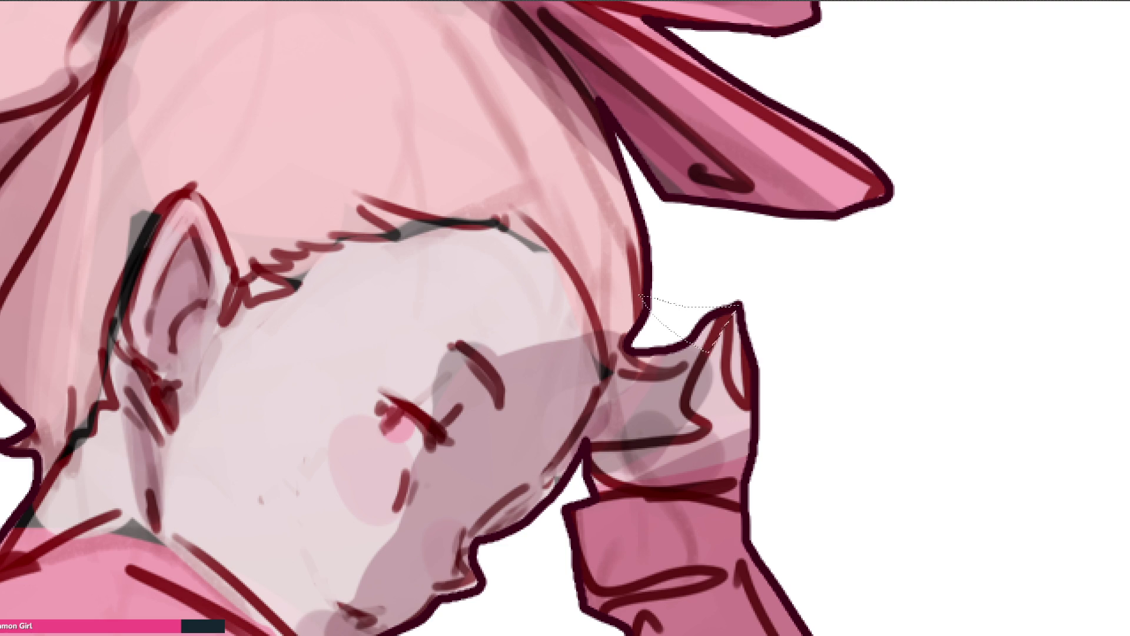
{"action": "left_click_drag", "start_coordinate": [645, 303], "coordinate": [700, 324]}
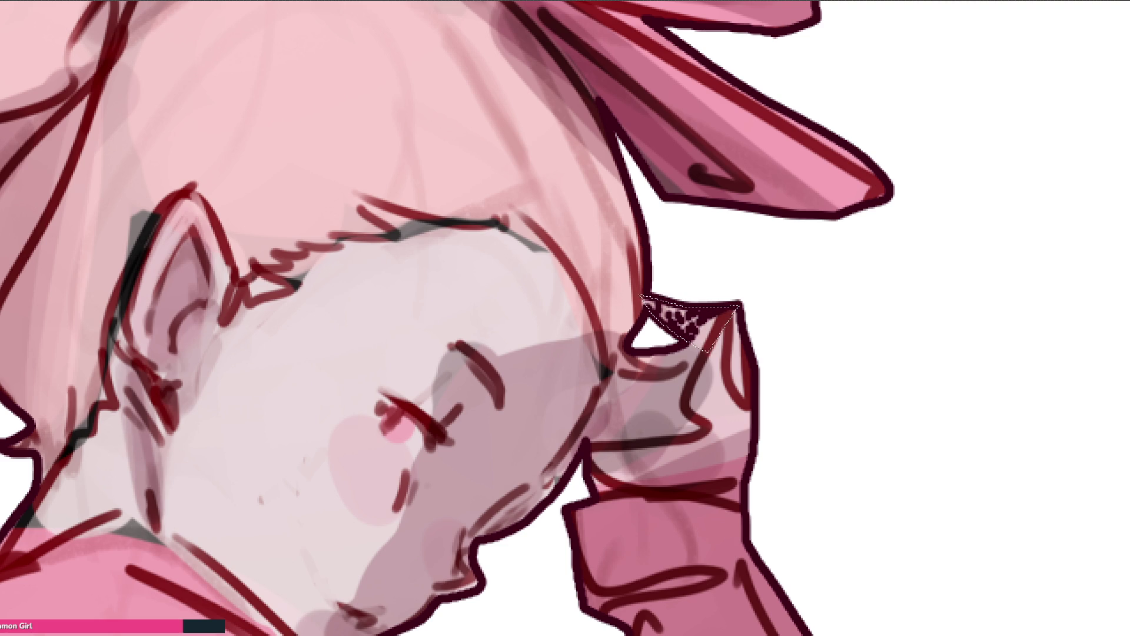
{"action": "key", "text": "ctrl+z"}
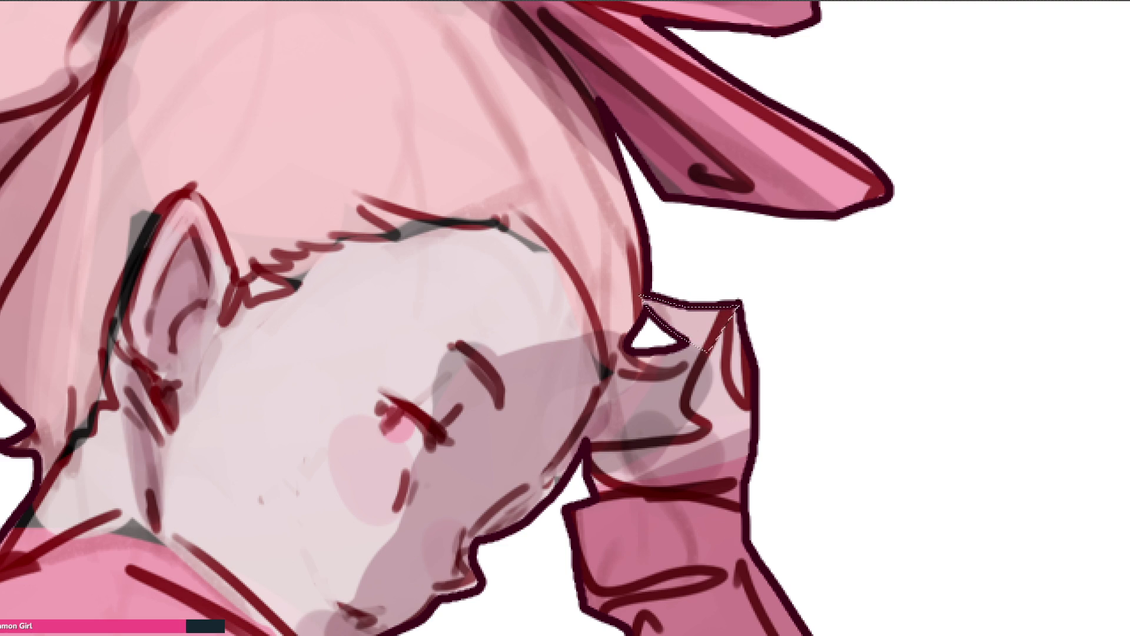
{"action": "key", "text": "ctrl+d"}
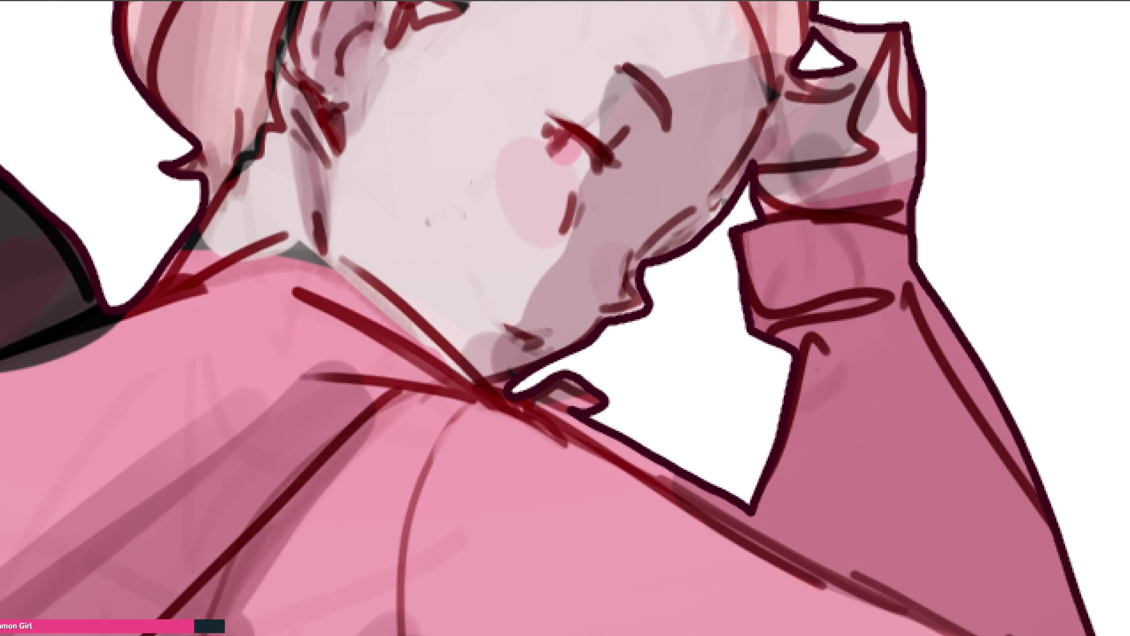
Redraw the forehead outline, the underside of the chin, and the neck and collar line
{"action": "left_click_drag", "start_coordinate": [748, 163], "coordinate": [693, 234]}
{"action": "key", "text": "ctrl+z"}
{"action": "mouse_move", "coordinate": [721, 187]}
{"action": "left_mouse_down"}
{"action": "mouse_move", "coordinate": [674, 244]}
{"action": "mouse_move", "coordinate": [691, 241]}
{"action": "mouse_move", "coordinate": [635, 277]}
{"action": "mouse_move", "coordinate": [629, 303]}
{"action": "mouse_move", "coordinate": [650, 311]}
{"action": "mouse_move", "coordinate": [591, 340]}
{"action": "left_mouse_up"}
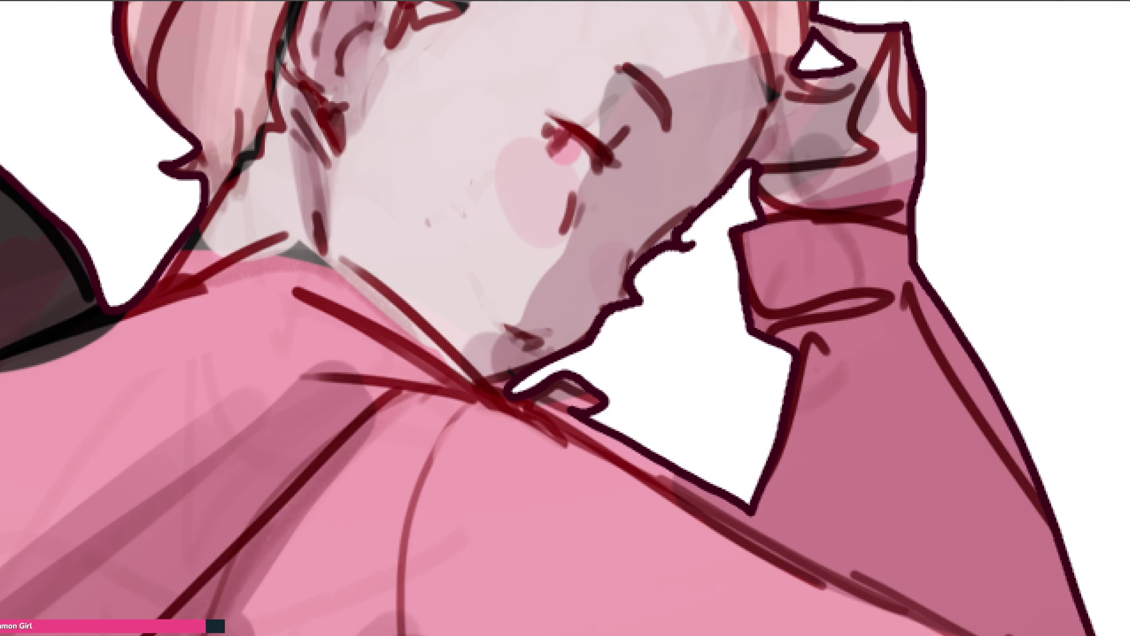
{"action": "mouse_move", "coordinate": [527, 368]}
{"action": "left_mouse_down"}
{"action": "mouse_move", "coordinate": [489, 385]}
{"action": "mouse_move", "coordinate": [533, 400]}
{"action": "left_mouse_up"}
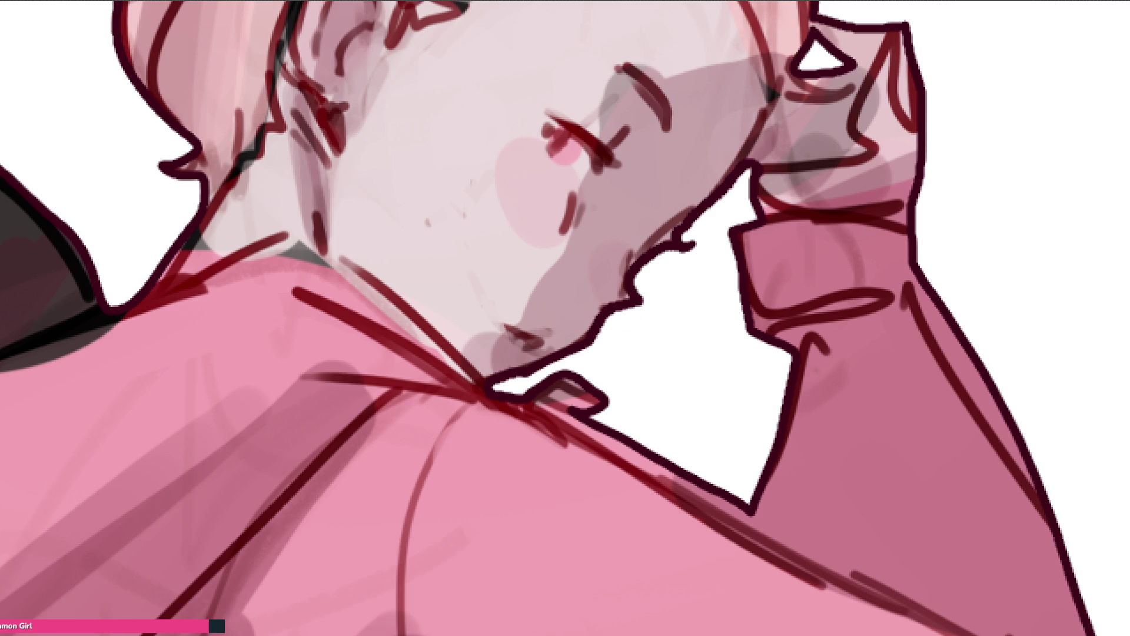
{"action": "mouse_move", "coordinate": [574, 415]}
{"action": "left_mouse_down"}
{"action": "mouse_move", "coordinate": [721, 503]}
{"action": "mouse_move", "coordinate": [606, 432]}
{"action": "mouse_move", "coordinate": [647, 474]}
{"action": "mouse_move", "coordinate": [735, 518]}
{"action": "mouse_move", "coordinate": [738, 507]}
{"action": "mouse_move", "coordinate": [745, 531]}
{"action": "left_mouse_up"}
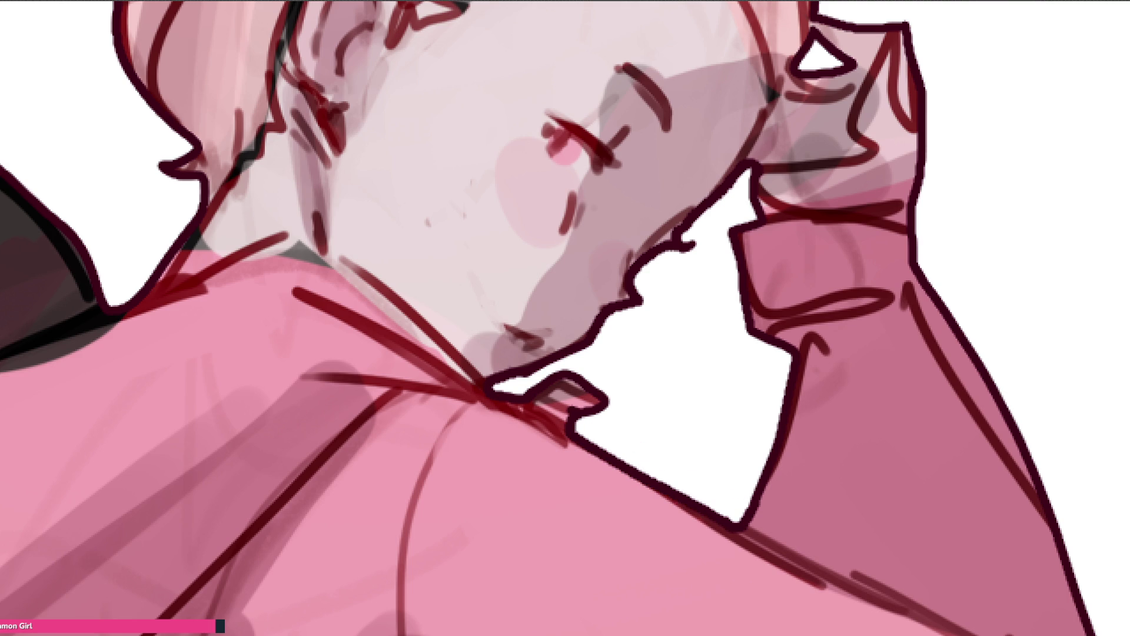
Remove the stray sleeve outline and redraw the bow's top peak lower and left
{"action": "mouse_move", "coordinate": [923, 284]}
{"action": "left_mouse_down"}
{"action": "mouse_move", "coordinate": [966, 383]}
{"action": "mouse_move", "coordinate": [1033, 471]}
{"action": "mouse_move", "coordinate": [922, 284]}
{"action": "left_mouse_up"}
{"action": "left_click_drag", "start_coordinate": [1013, 441], "coordinate": [921, 284]}
{"action": "left_click_drag", "start_coordinate": [948, 352], "coordinate": [977, 395]}
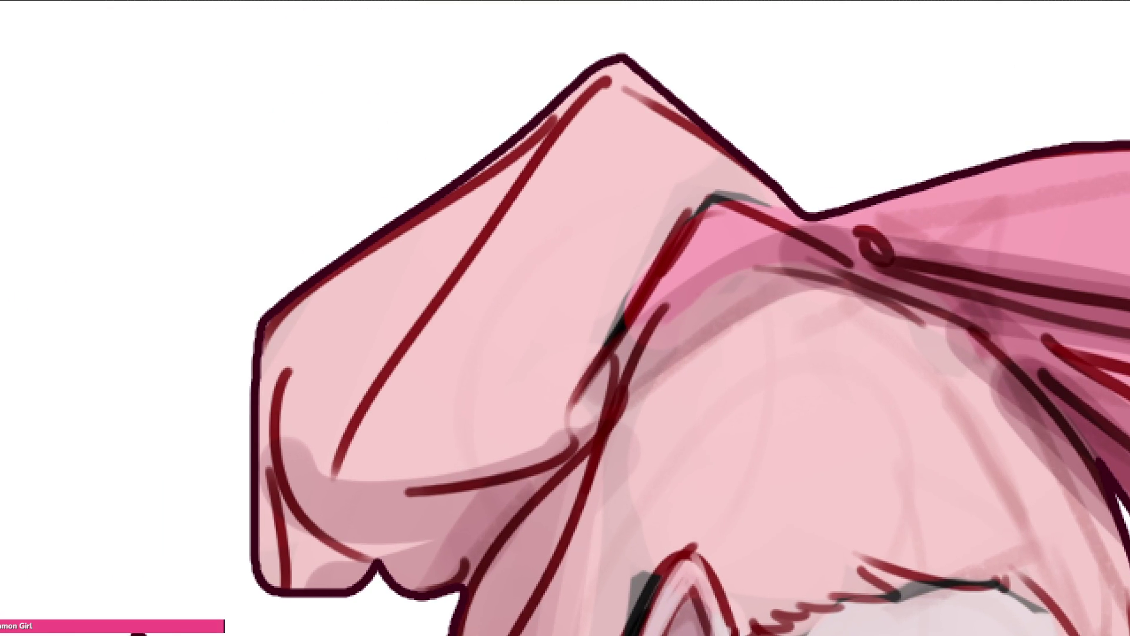
{"action": "left_click_drag", "start_coordinate": [588, 72], "coordinate": [775, 188]}
{"action": "mouse_move", "coordinate": [677, 118]}
{"action": "left_mouse_down"}
{"action": "mouse_move", "coordinate": [612, 56]}
{"action": "mouse_move", "coordinate": [608, 67]}
{"action": "left_mouse_up"}
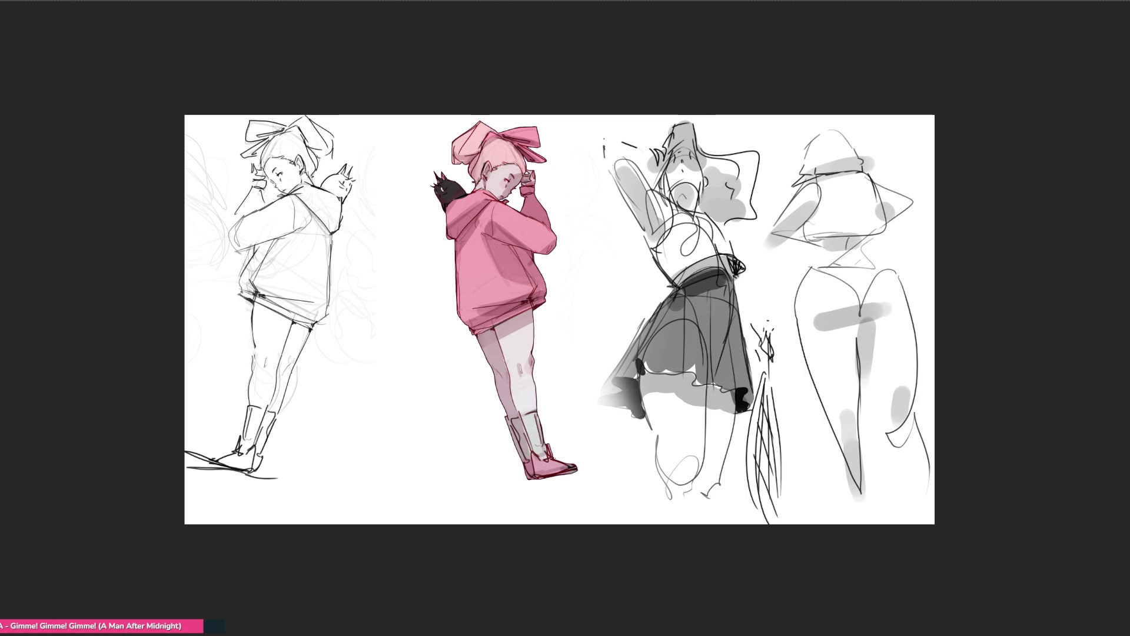
Zoom with Ctrl+plus so the study page fills the screen
{"action": "key", "text": "ctrl+plus"}
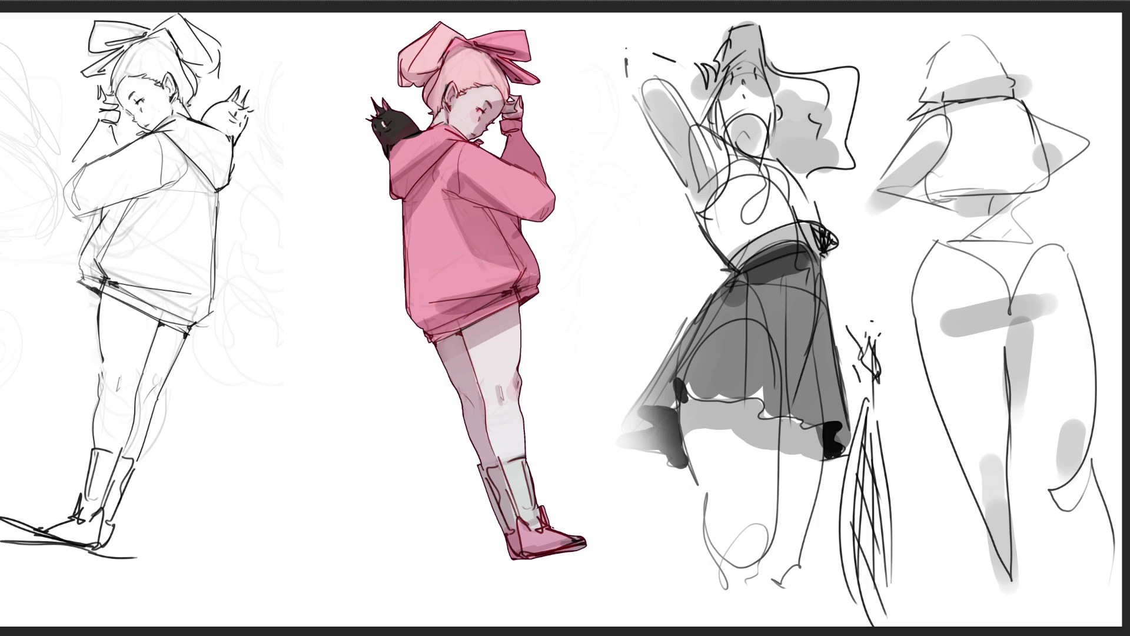
{"action": "key", "text": "ctrl+0"}
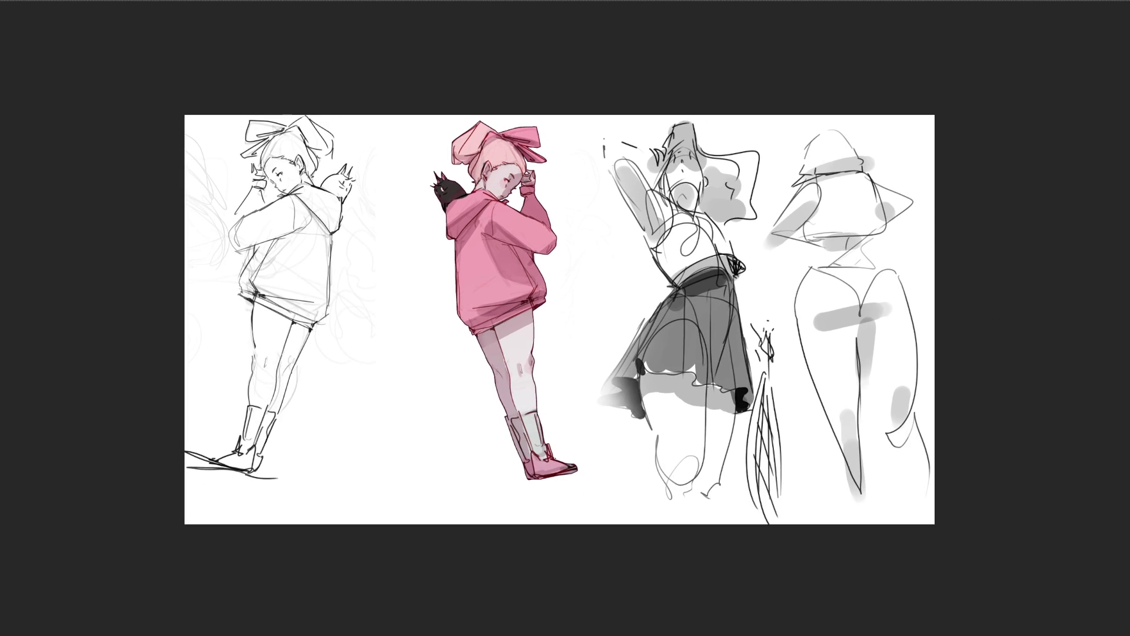
{"action": "key", "text": "ctrl+plus"}
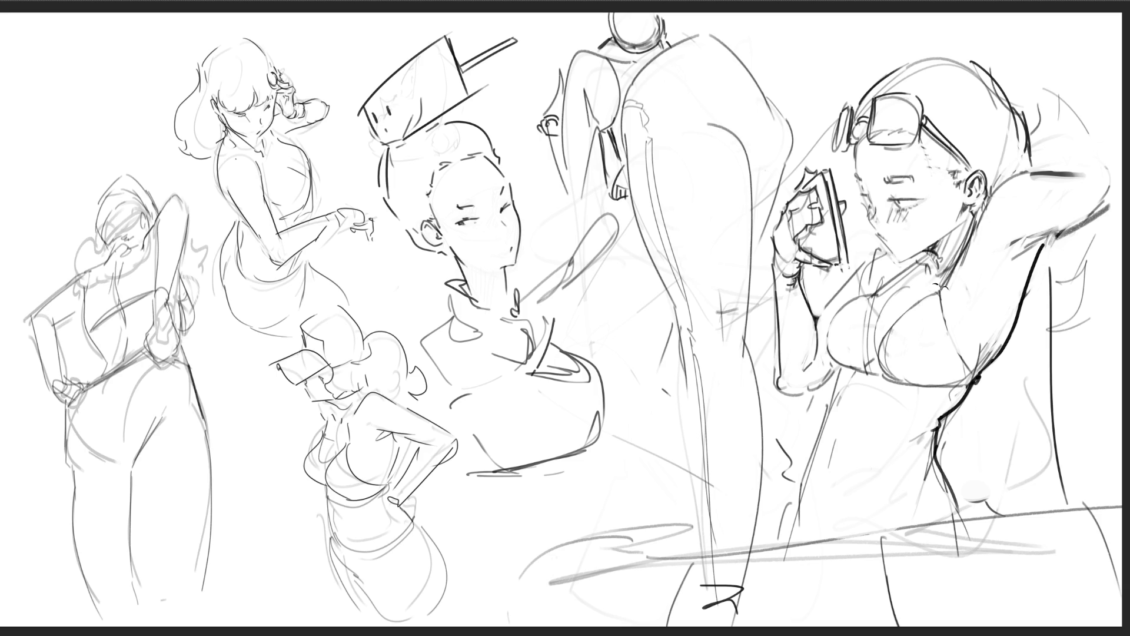
Draw a collar line on the right figure's chest, then undo it to redraw
{"action": "left_click_drag", "start_coordinate": [861, 292], "coordinate": [878, 287]}
{"action": "key", "text": "ctrl+z"}
{"action": "key", "text": "ctrl+z"}
Clean up faint strokes near the shoulder and outline the puffed sleeve's edges
{"action": "left_click_drag", "start_coordinate": [880, 313], "coordinate": [875, 326]}
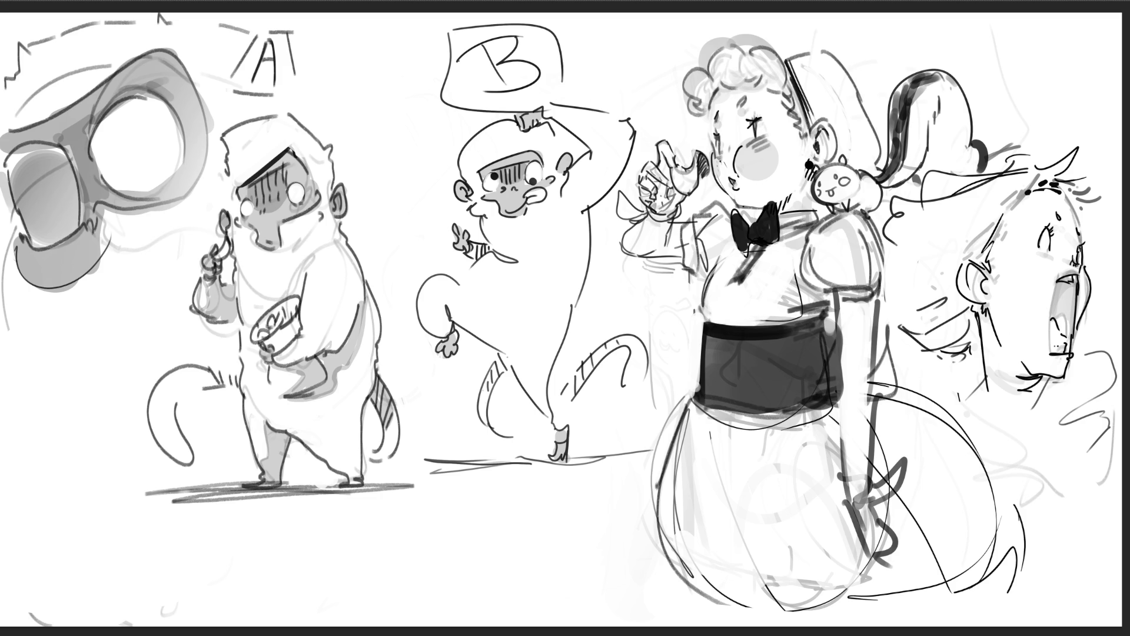
{"action": "mouse_move", "coordinate": [842, 313]}
{"action": "left_mouse_down"}
{"action": "mouse_move", "coordinate": [842, 358]}
{"action": "mouse_move", "coordinate": [874, 299]}
{"action": "mouse_move", "coordinate": [855, 287]}
{"action": "mouse_move", "coordinate": [880, 287]}
{"action": "mouse_move", "coordinate": [879, 301]}
{"action": "left_mouse_up"}
{"action": "left_click_drag", "start_coordinate": [859, 231], "coordinate": [871, 277]}
{"action": "mouse_move", "coordinate": [868, 211]}
{"action": "left_mouse_down"}
{"action": "mouse_move", "coordinate": [884, 286]}
{"action": "mouse_move", "coordinate": [886, 250]}
{"action": "left_mouse_up"}
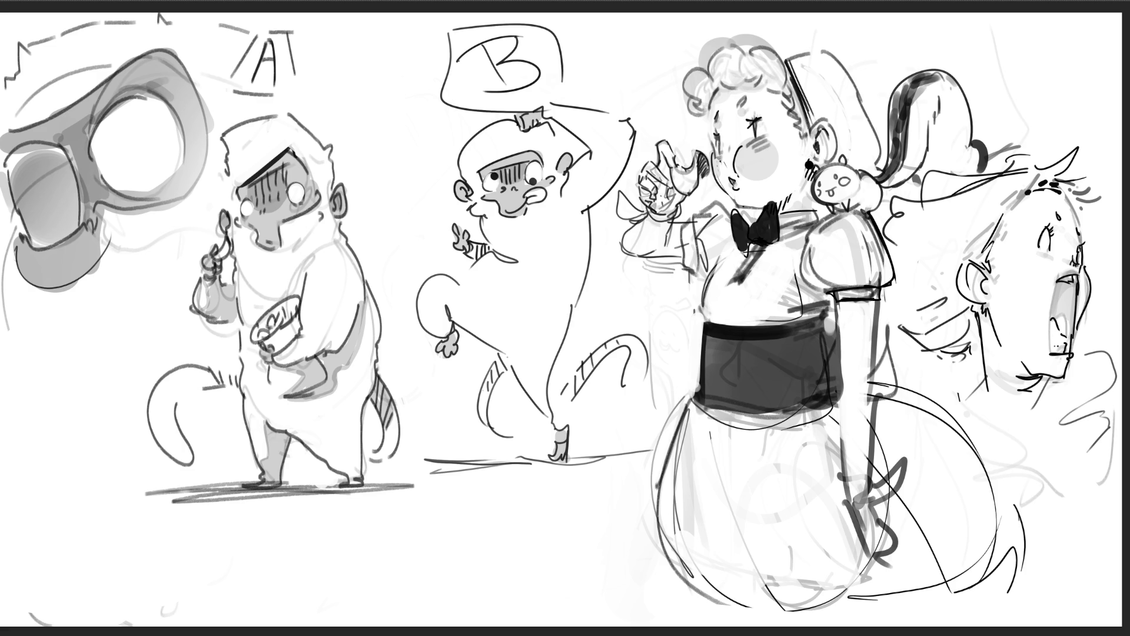
Ink both sides of the forearm, the wrist cuff lines, and the hand with fingers
{"action": "left_click_drag", "start_coordinate": [877, 298], "coordinate": [862, 506]}
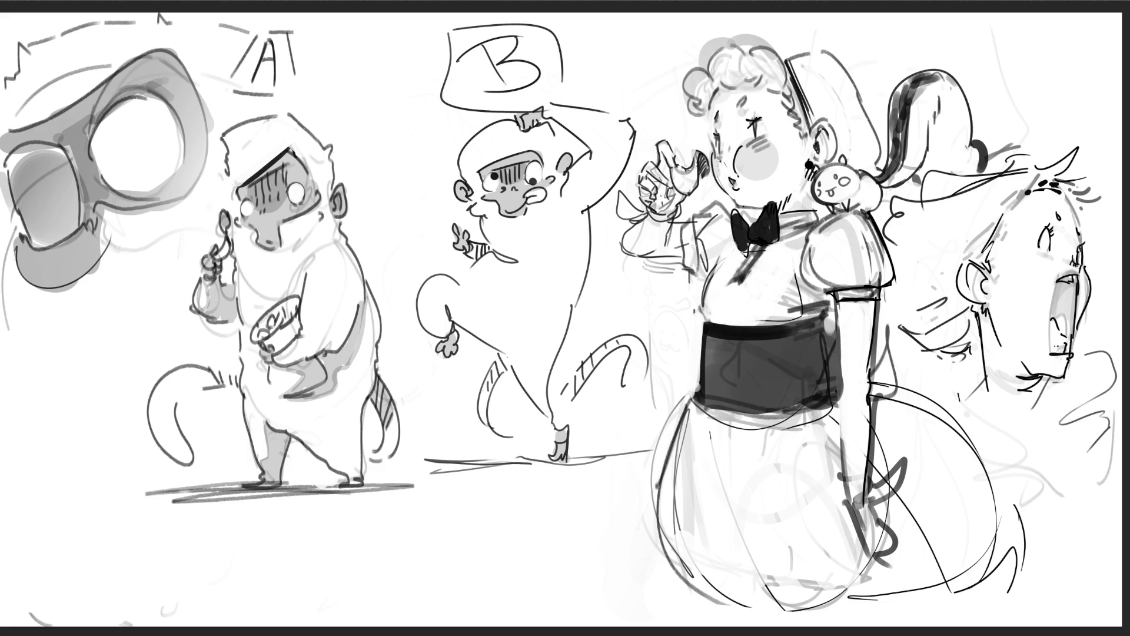
{"action": "mouse_move", "coordinate": [845, 374]}
{"action": "left_mouse_down"}
{"action": "mouse_move", "coordinate": [852, 495]}
{"action": "mouse_move", "coordinate": [870, 473]}
{"action": "mouse_move", "coordinate": [866, 499]}
{"action": "left_mouse_up"}
{"action": "mouse_move", "coordinate": [843, 472]}
{"action": "left_mouse_down"}
{"action": "mouse_move", "coordinate": [845, 504]}
{"action": "mouse_move", "coordinate": [876, 499]}
{"action": "mouse_move", "coordinate": [908, 456]}
{"action": "mouse_move", "coordinate": [875, 499]}
{"action": "mouse_move", "coordinate": [878, 553]}
{"action": "left_mouse_up"}
{"action": "left_click_drag", "start_coordinate": [866, 501], "coordinate": [873, 510]}
{"action": "mouse_move", "coordinate": [871, 510]}
{"action": "left_mouse_down"}
{"action": "mouse_move", "coordinate": [894, 556]}
{"action": "mouse_move", "coordinate": [858, 523]}
{"action": "mouse_move", "coordinate": [882, 564]}
{"action": "left_mouse_up"}
{"action": "left_click_drag", "start_coordinate": [881, 565], "coordinate": [900, 553]}
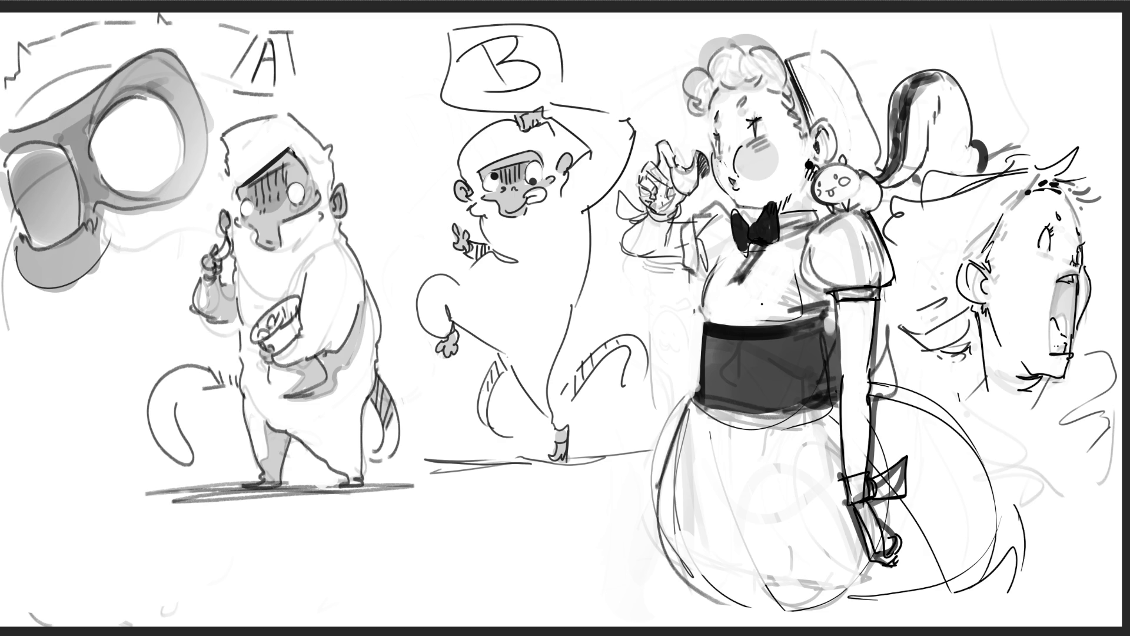
Erase stray lines on the girl's belly, chest, puffed sleeve and beside the bow tie
{"action": "mouse_move", "coordinate": [795, 270]}
{"action": "left_mouse_down"}
{"action": "mouse_move", "coordinate": [786, 301]}
{"action": "mouse_move", "coordinate": [804, 287]}
{"action": "left_mouse_up"}
{"action": "mouse_move", "coordinate": [756, 320]}
{"action": "left_mouse_down"}
{"action": "mouse_move", "coordinate": [804, 310]}
{"action": "mouse_move", "coordinate": [795, 322]}
{"action": "mouse_move", "coordinate": [806, 303]}
{"action": "left_mouse_up"}
{"action": "mouse_move", "coordinate": [795, 245]}
{"action": "left_mouse_down"}
{"action": "mouse_move", "coordinate": [801, 273]}
{"action": "mouse_move", "coordinate": [834, 282]}
{"action": "left_mouse_up"}
{"action": "left_click_drag", "start_coordinate": [854, 266], "coordinate": [858, 272]}
{"action": "mouse_move", "coordinate": [809, 245]}
{"action": "left_mouse_down"}
{"action": "mouse_move", "coordinate": [813, 275]}
{"action": "mouse_move", "coordinate": [861, 274]}
{"action": "left_mouse_up"}
{"action": "mouse_move", "coordinate": [817, 224]}
{"action": "left_mouse_down"}
{"action": "mouse_move", "coordinate": [852, 242]}
{"action": "mouse_move", "coordinate": [858, 260]}
{"action": "left_mouse_up"}
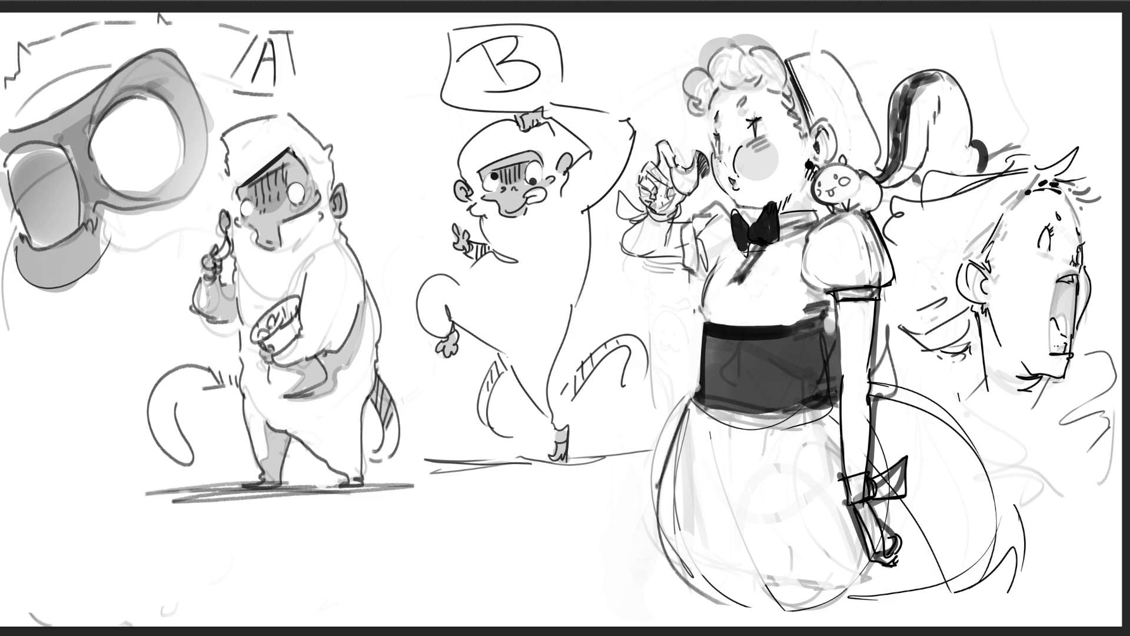
{"action": "mouse_move", "coordinate": [709, 215]}
{"action": "left_mouse_down"}
{"action": "mouse_move", "coordinate": [725, 226]}
{"action": "mouse_move", "coordinate": [710, 229]}
{"action": "mouse_move", "coordinate": [724, 248]}
{"action": "left_mouse_up"}
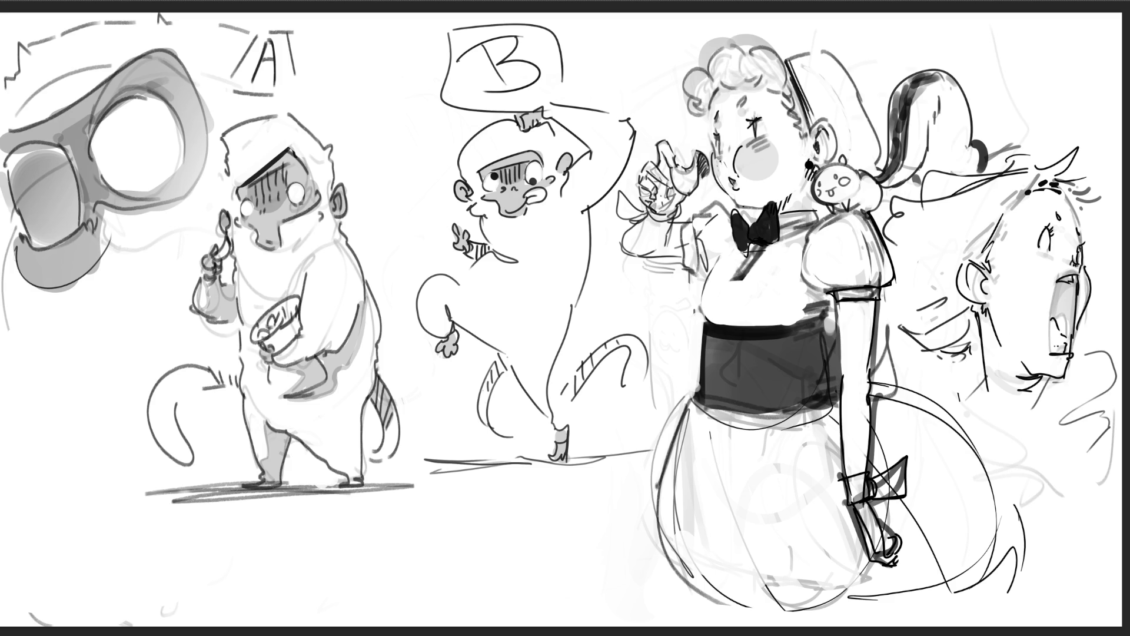
Darken the waistband's top edge and outline, undoing the faint lines beside the raised hand
{"action": "mouse_move", "coordinate": [774, 330]}
{"action": "left_mouse_down"}
{"action": "mouse_move", "coordinate": [839, 316]}
{"action": "mouse_move", "coordinate": [827, 348]}
{"action": "left_mouse_up"}
{"action": "mouse_move", "coordinate": [706, 329]}
{"action": "left_mouse_down"}
{"action": "mouse_move", "coordinate": [705, 399]}
{"action": "mouse_move", "coordinate": [795, 406]}
{"action": "left_mouse_up"}
{"action": "left_click_drag", "start_coordinate": [822, 330], "coordinate": [819, 390]}
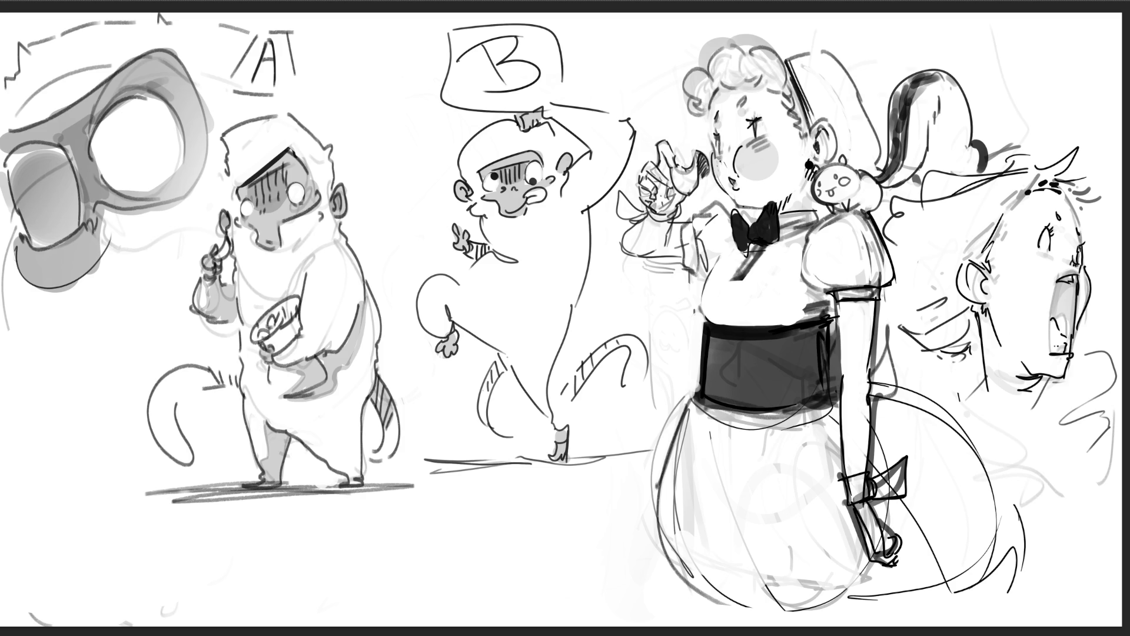
{"action": "key", "text": "ctrl+z"}
{"action": "key", "text": "ctrl+z"}
{"action": "key", "text": "ctrl+z"}
{"action": "key", "text": "ctrl+z"}
{"action": "key", "text": "ctrl+z"}
Outline the raised arm's sleeve and extend the line into the collar
{"action": "mouse_move", "coordinate": [681, 226]}
{"action": "left_mouse_down"}
{"action": "mouse_move", "coordinate": [692, 221]}
{"action": "mouse_move", "coordinate": [694, 280]}
{"action": "left_mouse_up"}
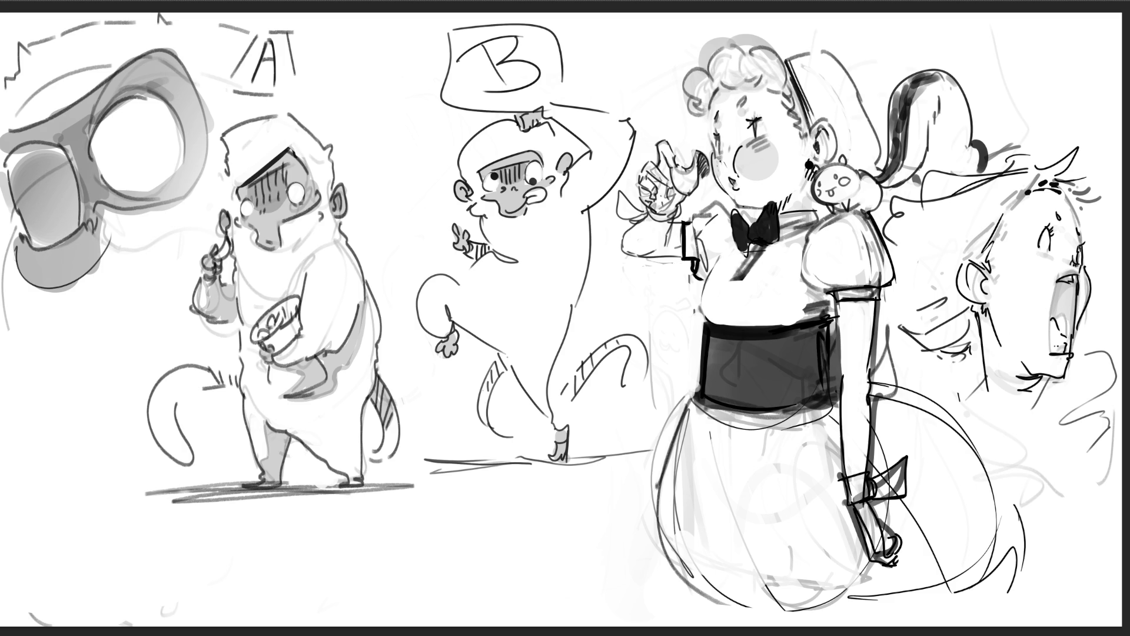
{"action": "mouse_move", "coordinate": [691, 223]}
{"action": "left_mouse_down"}
{"action": "mouse_move", "coordinate": [736, 201]}
{"action": "mouse_move", "coordinate": [760, 208]}
{"action": "left_mouse_up"}
{"action": "left_click_drag", "start_coordinate": [754, 122], "coordinate": [757, 137]}
{"action": "key", "text": "ctrl+z"}
Draw an eyebrow on the girl's forehead after discarding a stroke above the right eye
{"action": "left_click_drag", "start_coordinate": [756, 124], "coordinate": [770, 121]}
{"action": "key", "text": "ctrl+z"}
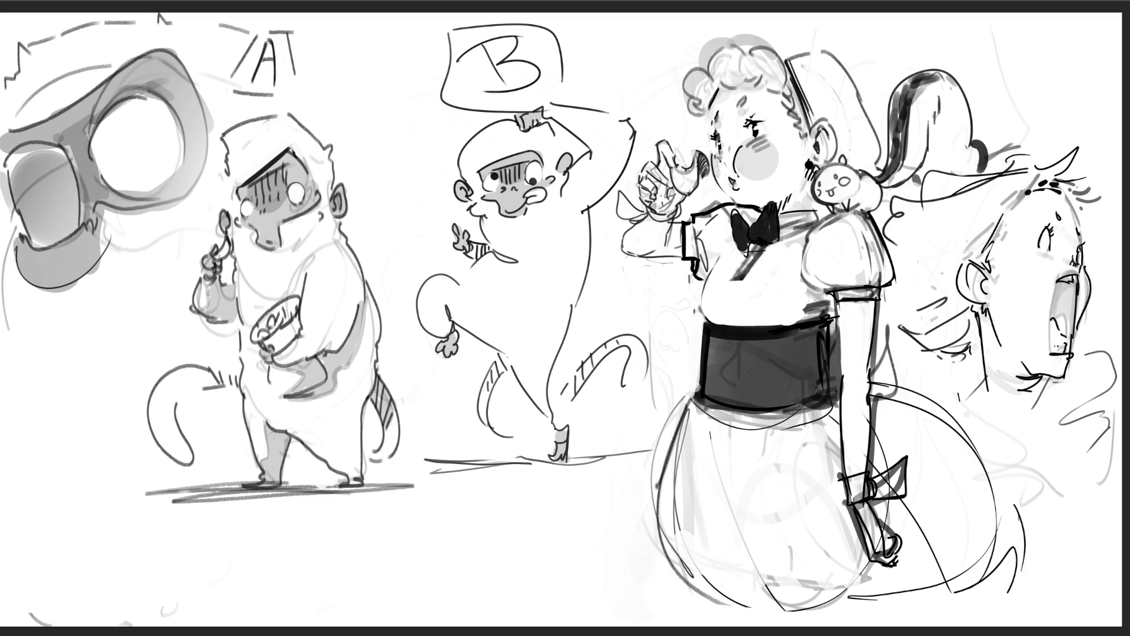
{"action": "left_click_drag", "start_coordinate": [717, 93], "coordinate": [731, 89]}
{"action": "left_click_drag", "start_coordinate": [712, 91], "coordinate": [729, 89]}
Lighten the grey shading across the top of the hair and its curls
{"action": "mouse_move", "coordinate": [733, 43]}
{"action": "left_mouse_down"}
{"action": "mouse_move", "coordinate": [702, 77]}
{"action": "mouse_move", "coordinate": [732, 75]}
{"action": "mouse_move", "coordinate": [691, 88]}
{"action": "left_mouse_up"}
{"action": "mouse_move", "coordinate": [700, 86]}
{"action": "left_mouse_down"}
{"action": "mouse_move", "coordinate": [690, 99]}
{"action": "mouse_move", "coordinate": [702, 96]}
{"action": "left_mouse_up"}
{"action": "mouse_move", "coordinate": [765, 40]}
{"action": "left_mouse_down"}
{"action": "mouse_move", "coordinate": [741, 60]}
{"action": "mouse_move", "coordinate": [753, 68]}
{"action": "left_mouse_up"}
{"action": "mouse_move", "coordinate": [740, 59]}
{"action": "left_mouse_down"}
{"action": "mouse_move", "coordinate": [739, 72]}
{"action": "mouse_move", "coordinate": [762, 73]}
{"action": "left_mouse_up"}
{"action": "left_click_drag", "start_coordinate": [782, 70], "coordinate": [771, 78]}
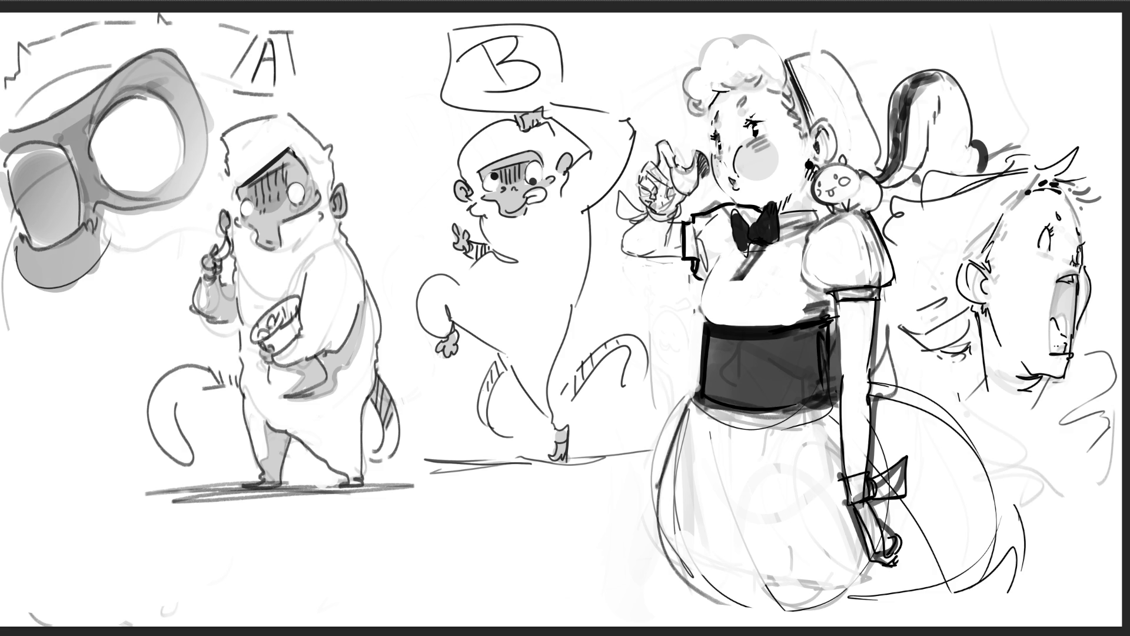
{"action": "mouse_move", "coordinate": [774, 40]}
{"action": "left_mouse_down"}
{"action": "mouse_move", "coordinate": [755, 48]}
{"action": "mouse_move", "coordinate": [775, 84]}
{"action": "mouse_move", "coordinate": [785, 75]}
{"action": "mouse_move", "coordinate": [743, 83]}
{"action": "left_mouse_up"}
Replace the thin headband lines with a thick solid dark band ending in a small mark
{"action": "left_click_drag", "start_coordinate": [781, 42], "coordinate": [796, 122]}
{"action": "mouse_move", "coordinate": [810, 82]}
{"action": "left_mouse_down"}
{"action": "mouse_move", "coordinate": [795, 125]}
{"action": "mouse_move", "coordinate": [806, 127]}
{"action": "mouse_move", "coordinate": [791, 114]}
{"action": "left_mouse_up"}
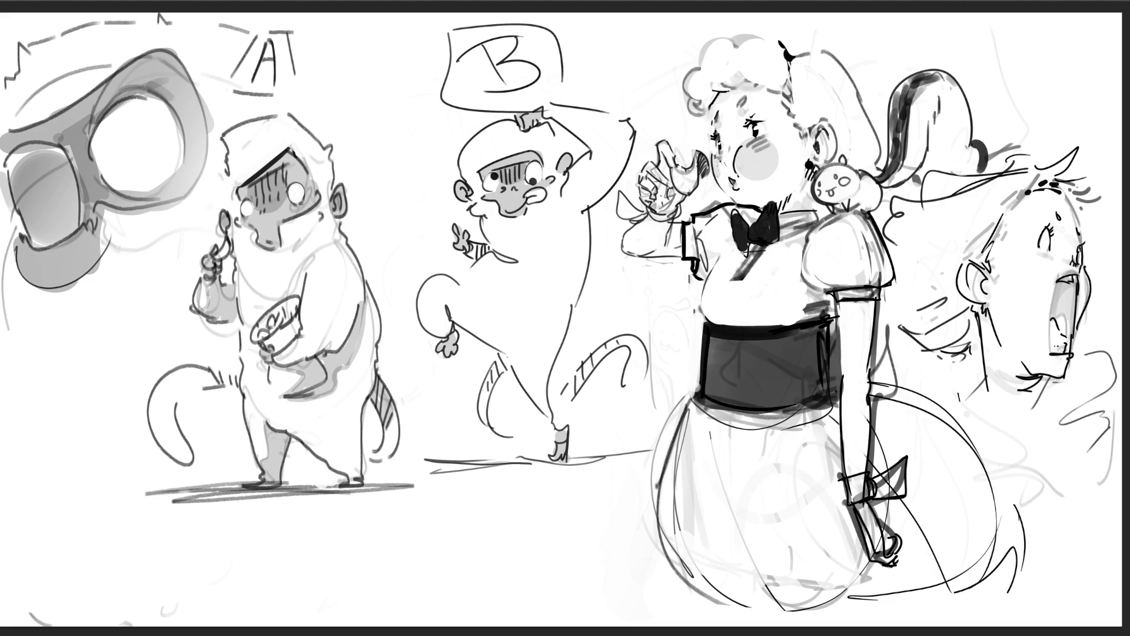
{"action": "left_click_drag", "start_coordinate": [791, 67], "coordinate": [813, 130]}
{"action": "key", "text": "ctrl+z"}
{"action": "left_click_drag", "start_coordinate": [789, 61], "coordinate": [815, 125]}
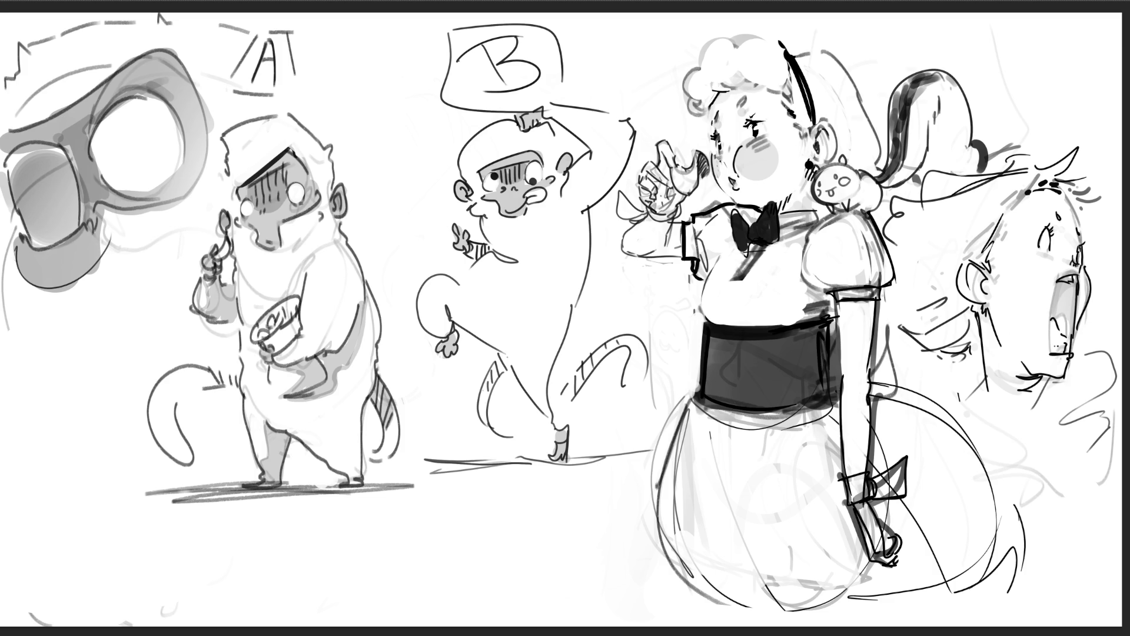
{"action": "left_click_drag", "start_coordinate": [793, 122], "coordinate": [808, 147]}
Add ink strokes to the lower hand and erase its left-side strokes
{"action": "mouse_move", "coordinate": [899, 528]}
{"action": "left_mouse_down"}
{"action": "mouse_move", "coordinate": [907, 553]}
{"action": "mouse_move", "coordinate": [901, 539]}
{"action": "mouse_move", "coordinate": [881, 554]}
{"action": "mouse_move", "coordinate": [904, 543]}
{"action": "mouse_move", "coordinate": [872, 543]}
{"action": "mouse_move", "coordinate": [877, 562]}
{"action": "mouse_move", "coordinate": [905, 554]}
{"action": "mouse_move", "coordinate": [895, 527]}
{"action": "mouse_move", "coordinate": [895, 564]}
{"action": "mouse_move", "coordinate": [908, 543]}
{"action": "left_mouse_up"}
{"action": "mouse_move", "coordinate": [865, 508]}
{"action": "left_mouse_down"}
{"action": "mouse_move", "coordinate": [880, 532]}
{"action": "mouse_move", "coordinate": [870, 529]}
{"action": "left_mouse_up"}
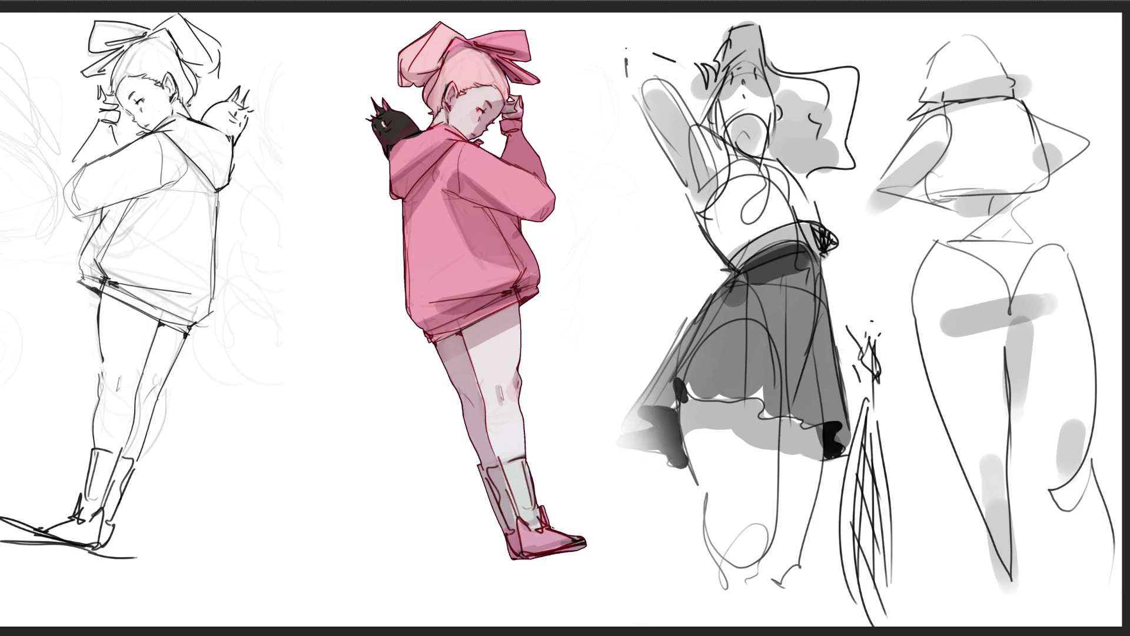
Hand-letter a black B and R between the left figures, then scribble a large R shape below
{"action": "mouse_move", "coordinate": [283, 228]}
{"action": "left_mouse_down"}
{"action": "mouse_move", "coordinate": [288, 291]}
{"action": "mouse_move", "coordinate": [306, 235]}
{"action": "mouse_move", "coordinate": [289, 266]}
{"action": "mouse_move", "coordinate": [327, 271]}
{"action": "mouse_move", "coordinate": [305, 302]}
{"action": "mouse_move", "coordinate": [280, 300]}
{"action": "mouse_move", "coordinate": [279, 369]}
{"action": "left_mouse_up"}
{"action": "mouse_move", "coordinate": [264, 320]}
{"action": "left_mouse_down"}
{"action": "mouse_move", "coordinate": [314, 328]}
{"action": "mouse_move", "coordinate": [287, 345]}
{"action": "mouse_move", "coordinate": [357, 380]}
{"action": "left_mouse_up"}
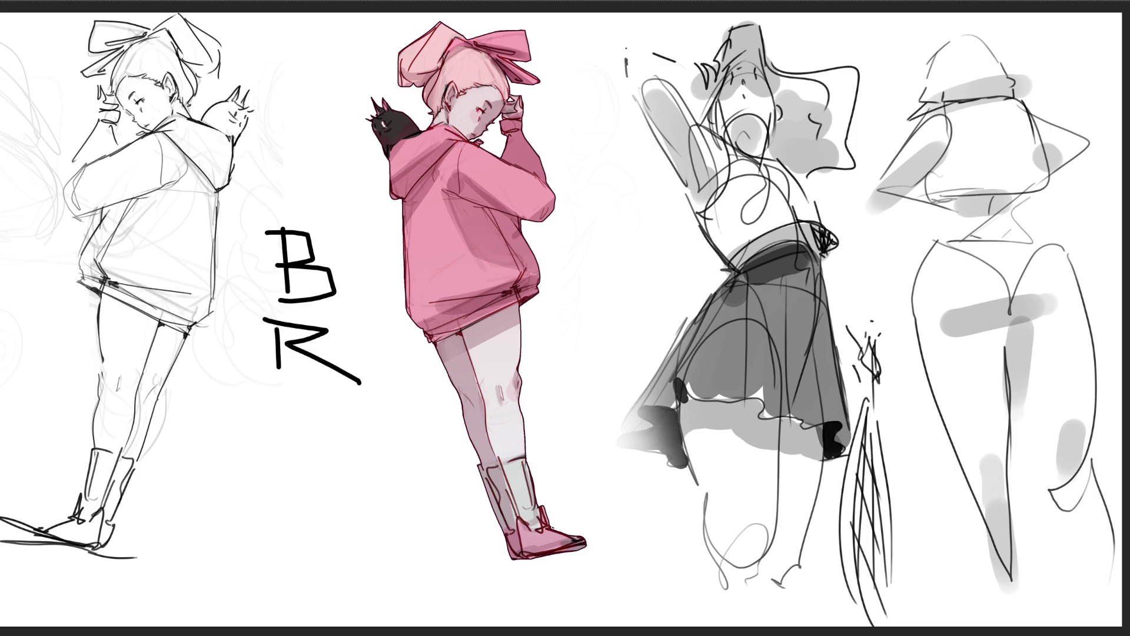
{"action": "left_click_drag", "start_coordinate": [229, 412], "coordinate": [279, 559]}
{"action": "mouse_move", "coordinate": [197, 461]}
{"action": "left_mouse_down"}
{"action": "mouse_move", "coordinate": [239, 407]}
{"action": "mouse_move", "coordinate": [336, 420]}
{"action": "mouse_move", "coordinate": [440, 554]}
{"action": "mouse_move", "coordinate": [174, 541]}
{"action": "left_mouse_up"}
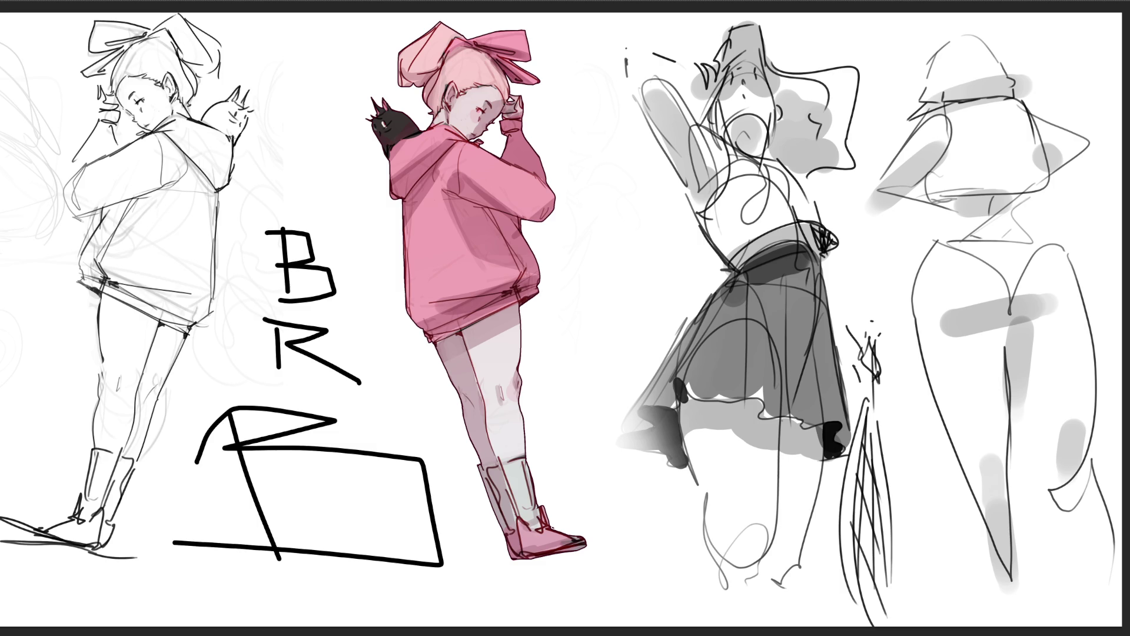
Undo the big letter R strokes and add a small dark stroke on the girl's glasses
{"action": "left_click_drag", "start_coordinate": [353, 277], "coordinate": [408, 401]}
{"action": "key", "text": "ctrl+z"}
{"action": "key", "text": "ctrl+z"}
{"action": "key", "text": "ctrl+z"}
{"action": "key", "text": "ctrl+z"}
{"action": "key", "text": "ctrl+z"}
{"action": "key", "text": "ctrl+z"}
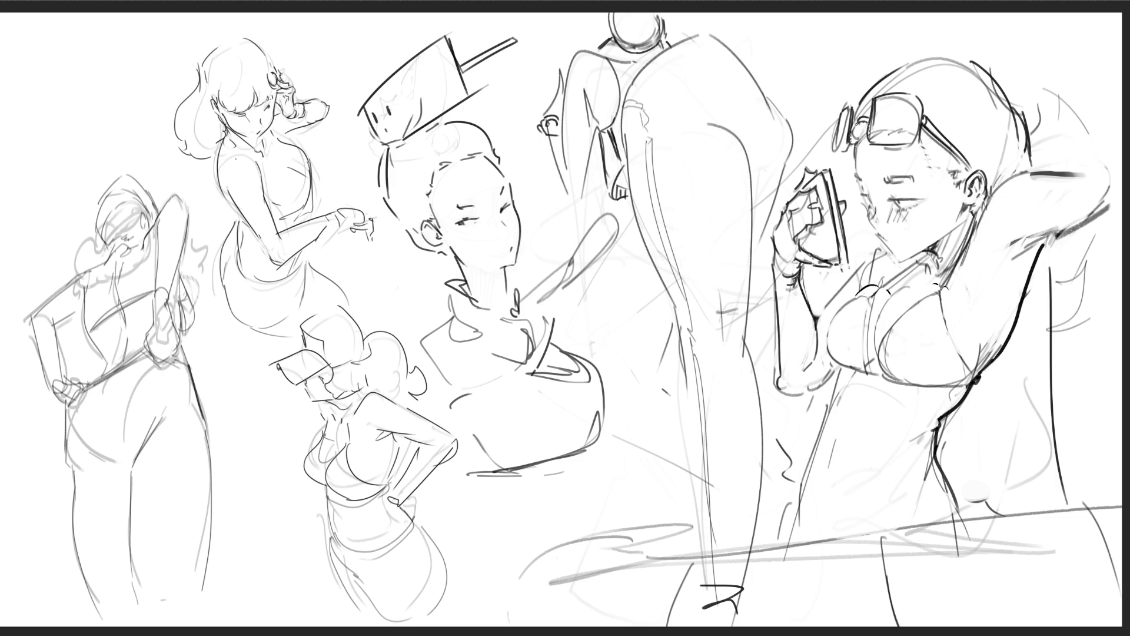
{"action": "left_click_drag", "start_coordinate": [861, 128], "coordinate": [864, 141]}
Erase the squiggles beside the glasses and ear, then redraw strokes on the lens and hair
{"action": "left_click_drag", "start_coordinate": [924, 134], "coordinate": [962, 189]}
{"action": "mouse_move", "coordinate": [950, 150]}
{"action": "left_mouse_down"}
{"action": "mouse_move", "coordinate": [942, 167]}
{"action": "mouse_move", "coordinate": [960, 194]}
{"action": "left_mouse_up"}
{"action": "mouse_move", "coordinate": [854, 95]}
{"action": "left_mouse_down"}
{"action": "mouse_move", "coordinate": [868, 143]}
{"action": "mouse_move", "coordinate": [897, 73]}
{"action": "left_mouse_up"}
{"action": "mouse_move", "coordinate": [897, 71]}
{"action": "left_mouse_down"}
{"action": "mouse_move", "coordinate": [940, 61]}
{"action": "mouse_move", "coordinate": [948, 88]}
{"action": "mouse_move", "coordinate": [921, 93]}
{"action": "mouse_move", "coordinate": [910, 65]}
{"action": "left_mouse_up"}
Lasso-select the head and body's right side, paint grey into the hair and back, and deselect
{"action": "left_click", "coordinate": [971, 106]}
{"action": "mouse_move", "coordinate": [1048, 377]}
{"action": "left_mouse_down"}
{"action": "mouse_move", "coordinate": [1060, 503]}
{"action": "mouse_move", "coordinate": [1012, 513]}
{"action": "mouse_move", "coordinate": [969, 501]}
{"action": "mouse_move", "coordinate": [943, 445]}
{"action": "mouse_move", "coordinate": [946, 419]}
{"action": "mouse_move", "coordinate": [1001, 353]}
{"action": "mouse_move", "coordinate": [1036, 259]}
{"action": "left_mouse_up"}
{"action": "left_click_drag", "start_coordinate": [942, 106], "coordinate": [1000, 382]}
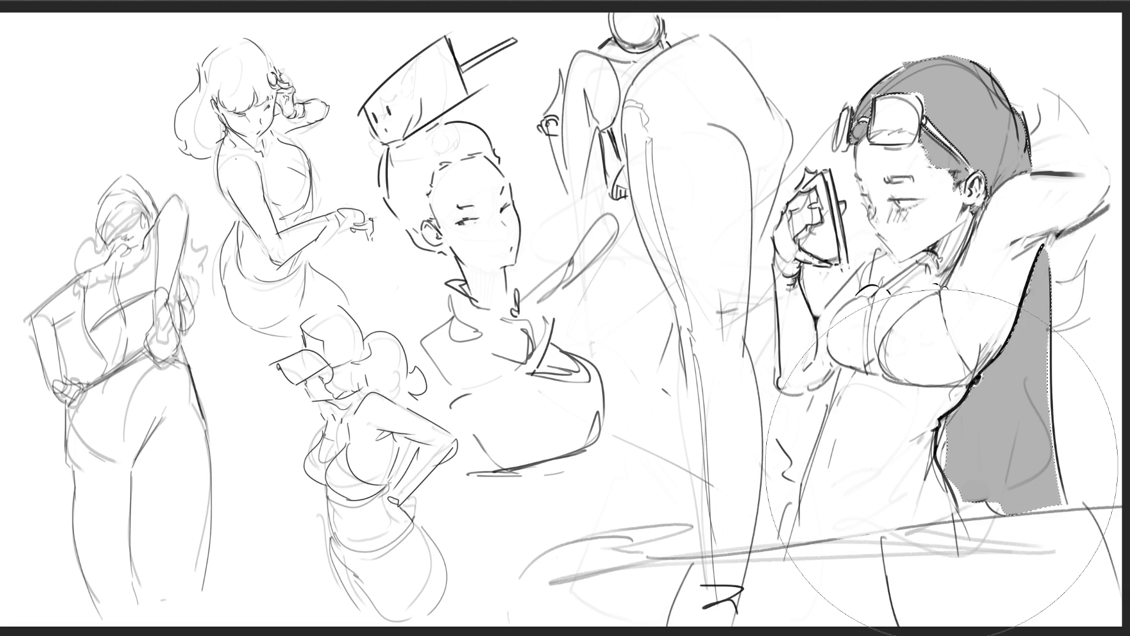
{"action": "mouse_move", "coordinate": [942, 459]}
{"action": "left_mouse_down"}
{"action": "mouse_move", "coordinate": [995, 271]}
{"action": "mouse_move", "coordinate": [983, 177]}
{"action": "mouse_move", "coordinate": [921, 212]}
{"action": "left_mouse_up"}
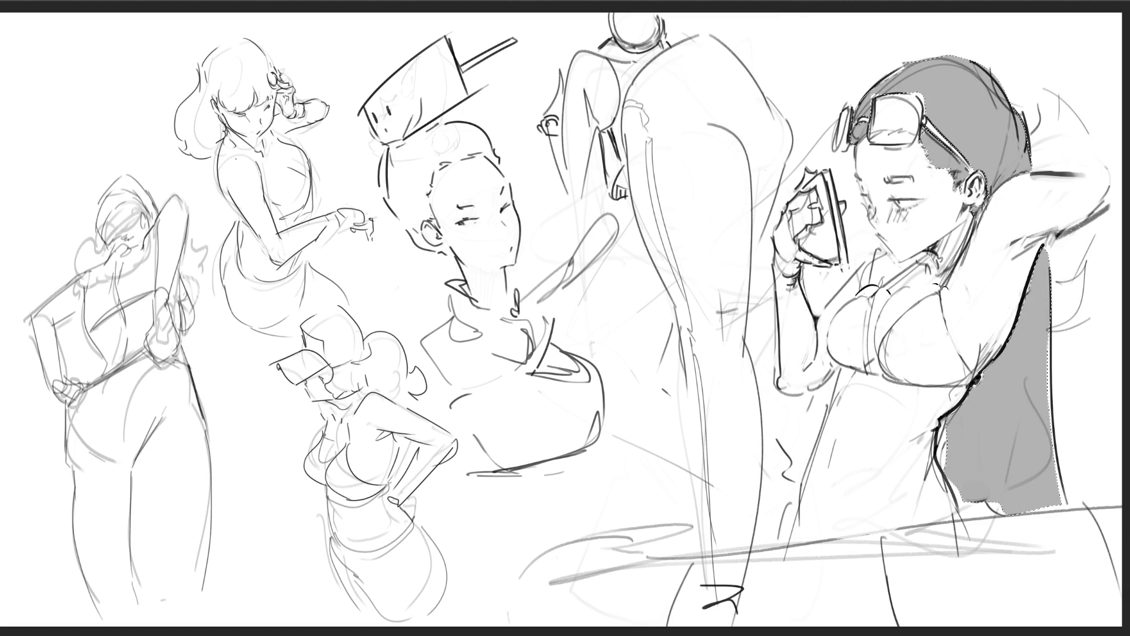
{"action": "key", "text": "ctrl+d"}
Refill the hair selection with dark grey rather than near-black, deselect, and undo a trial lens fill
{"action": "key", "text": "alt+BackSpace"}
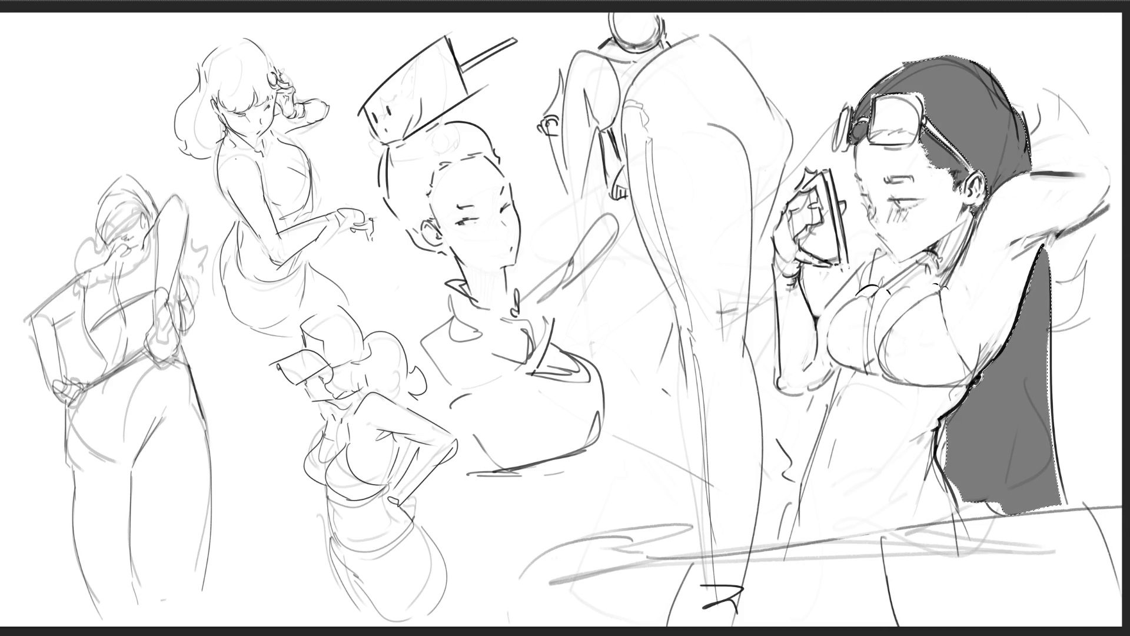
{"action": "mouse_move", "coordinate": [965, 518]}
{"action": "left_mouse_down"}
{"action": "mouse_move", "coordinate": [954, 130]}
{"action": "mouse_move", "coordinate": [965, 530]}
{"action": "left_mouse_up"}
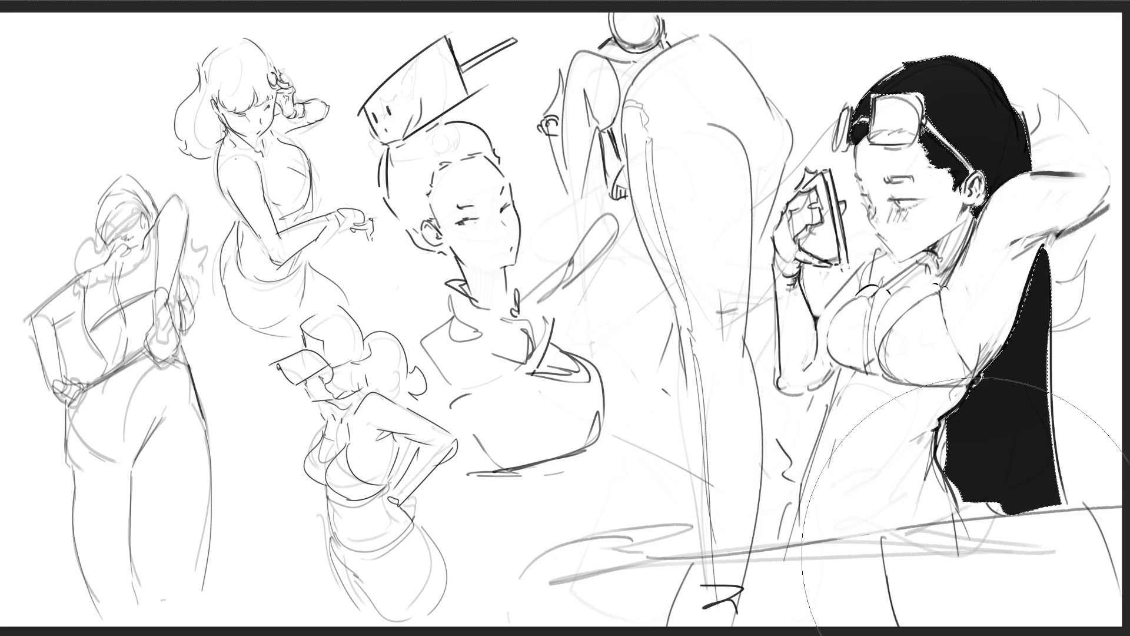
{"action": "key", "text": "ctrl+z"}
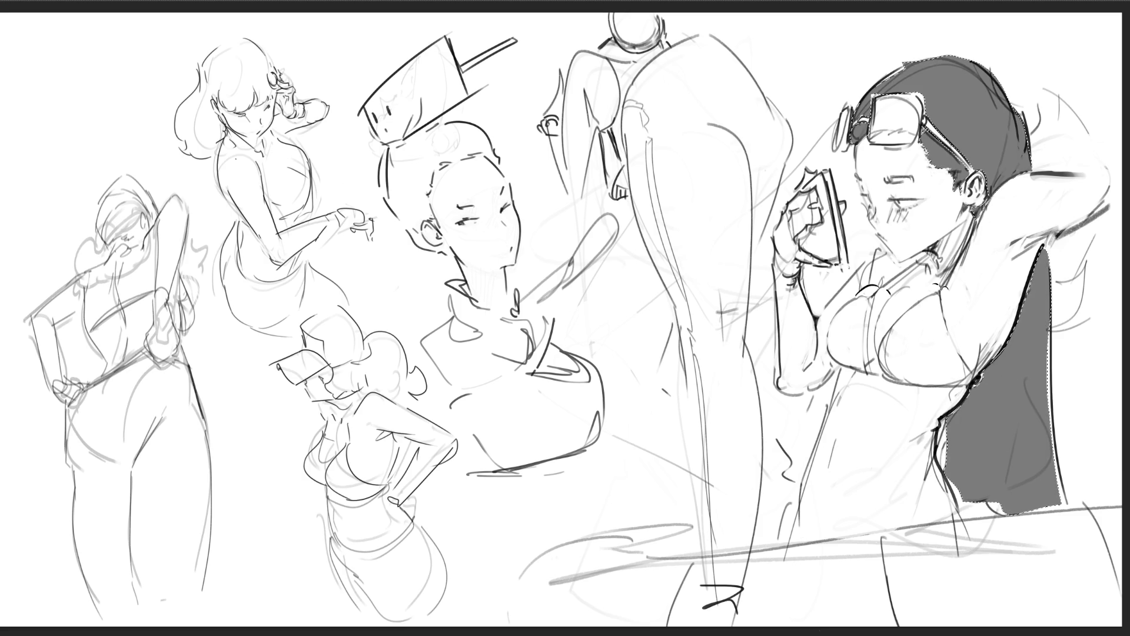
{"action": "key", "text": "ctrl+shift+z"}
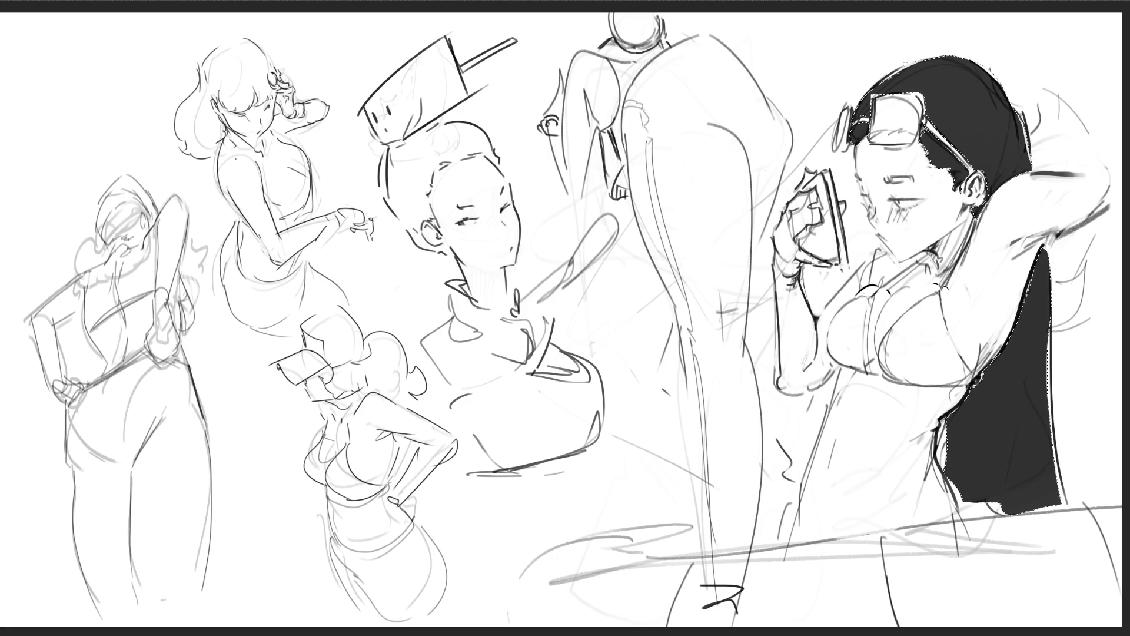
{"action": "key", "text": "ctrl+d"}
{"action": "mouse_move", "coordinate": [882, 101]}
{"action": "left_mouse_down"}
{"action": "mouse_move", "coordinate": [882, 134]}
{"action": "mouse_move", "coordinate": [906, 139]}
{"action": "mouse_move", "coordinate": [912, 106]}
{"action": "mouse_move", "coordinate": [892, 119]}
{"action": "mouse_move", "coordinate": [910, 98]}
{"action": "left_mouse_up"}
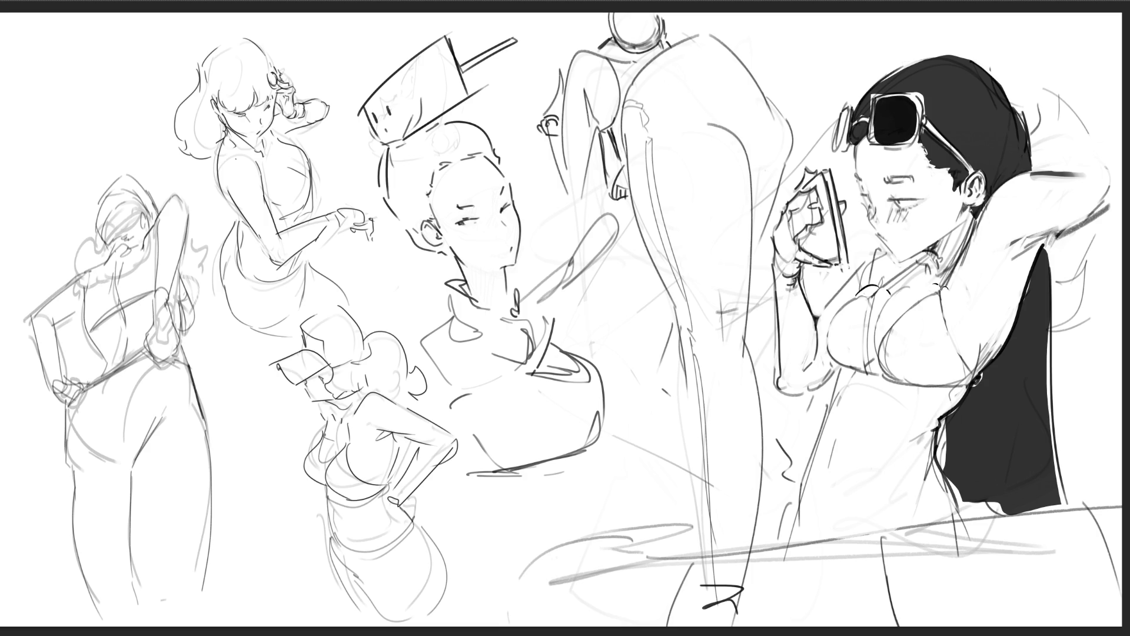
{"action": "key", "text": "ctrl+z"}
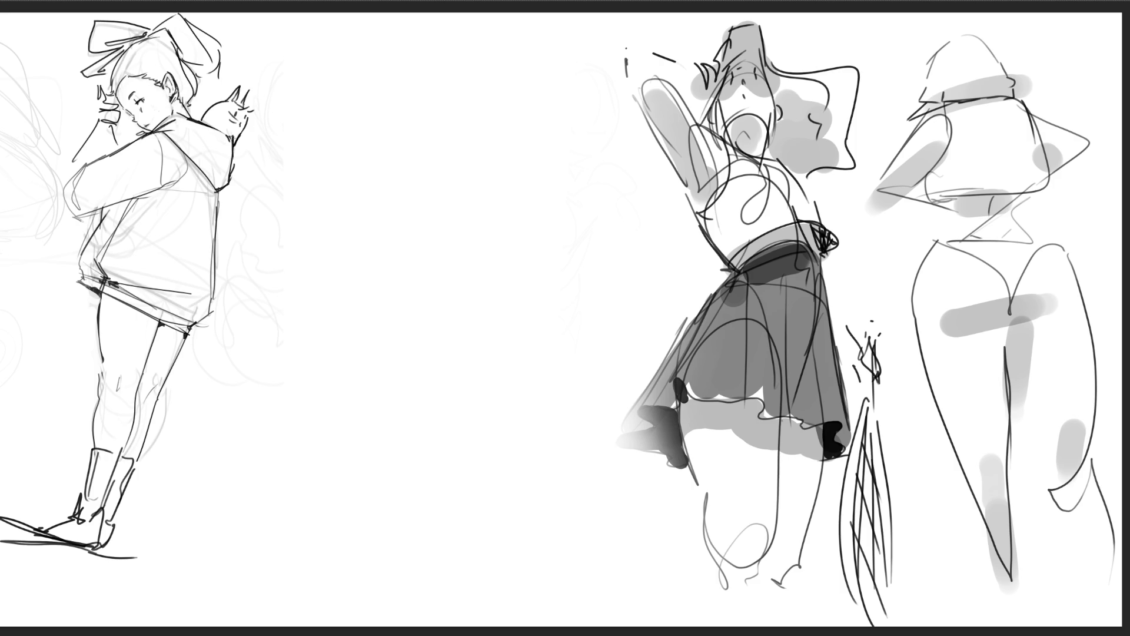
Handwrite 'STEP 1 Draw The Squiggle' and '2 See What You See' at the top of the page
{"action": "mouse_move", "coordinate": [299, 60]}
{"action": "left_mouse_down"}
{"action": "mouse_move", "coordinate": [293, 78]}
{"action": "mouse_move", "coordinate": [324, 49]}
{"action": "mouse_move", "coordinate": [315, 73]}
{"action": "mouse_move", "coordinate": [328, 73]}
{"action": "mouse_move", "coordinate": [344, 49]}
{"action": "mouse_move", "coordinate": [346, 68]}
{"action": "mouse_move", "coordinate": [351, 59]}
{"action": "mouse_move", "coordinate": [388, 86]}
{"action": "left_mouse_up"}
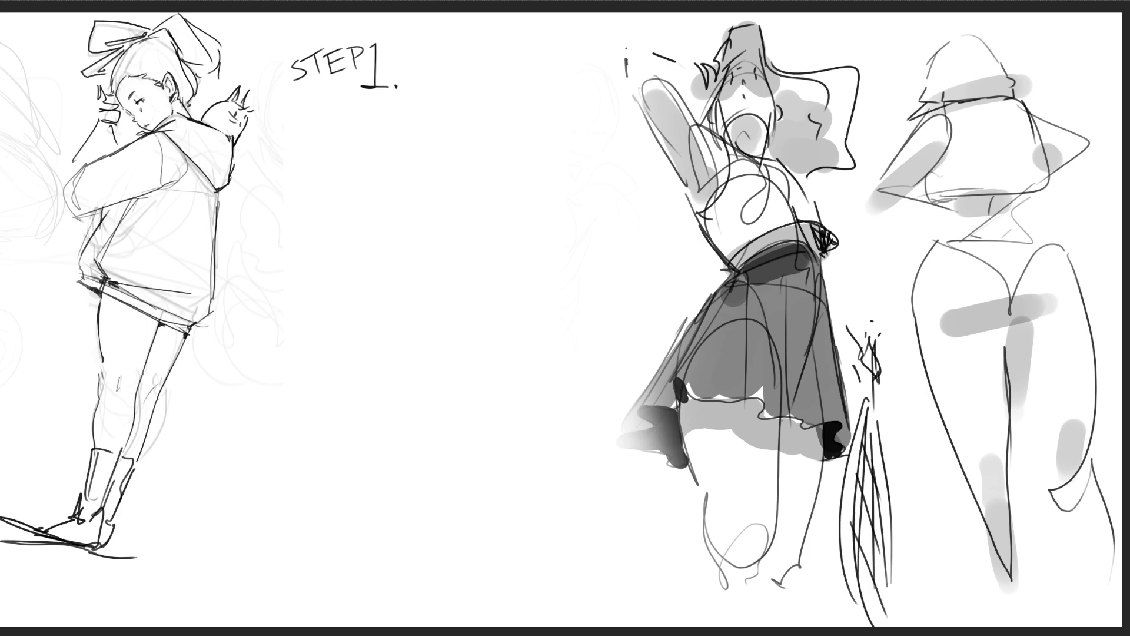
{"action": "mouse_move", "coordinate": [412, 61]}
{"action": "left_mouse_down"}
{"action": "mouse_move", "coordinate": [410, 88]}
{"action": "mouse_move", "coordinate": [478, 51]}
{"action": "mouse_move", "coordinate": [463, 81]}
{"action": "mouse_move", "coordinate": [518, 73]}
{"action": "mouse_move", "coordinate": [530, 82]}
{"action": "mouse_move", "coordinate": [533, 61]}
{"action": "mouse_move", "coordinate": [550, 82]}
{"action": "left_mouse_up"}
{"action": "left_click_drag", "start_coordinate": [549, 31], "coordinate": [571, 64]}
{"action": "left_click_drag", "start_coordinate": [577, 59], "coordinate": [590, 61]}
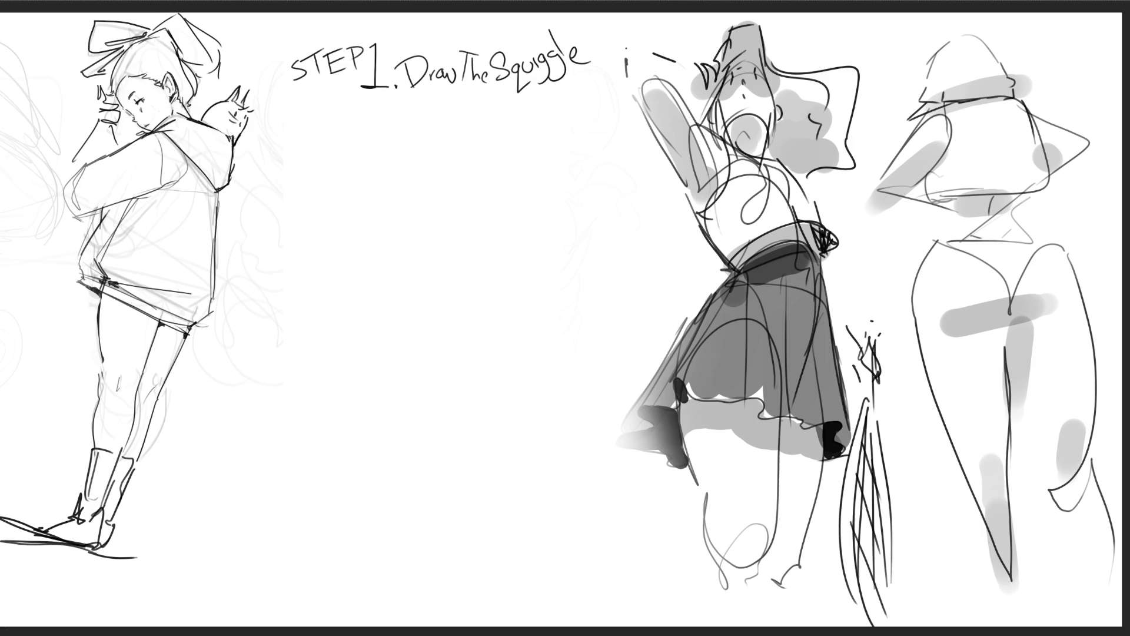
{"action": "left_click_drag", "start_coordinate": [337, 121], "coordinate": [356, 145]}
{"action": "mouse_move", "coordinate": [393, 121]}
{"action": "left_mouse_down"}
{"action": "mouse_move", "coordinate": [371, 152]}
{"action": "mouse_move", "coordinate": [427, 147]}
{"action": "mouse_move", "coordinate": [451, 119]}
{"action": "mouse_move", "coordinate": [492, 132]}
{"action": "left_mouse_up"}
{"action": "mouse_move", "coordinate": [505, 104]}
{"action": "left_mouse_down"}
{"action": "mouse_move", "coordinate": [511, 143]}
{"action": "mouse_move", "coordinate": [547, 115]}
{"action": "mouse_move", "coordinate": [553, 134]}
{"action": "mouse_move", "coordinate": [622, 135]}
{"action": "left_mouse_up"}
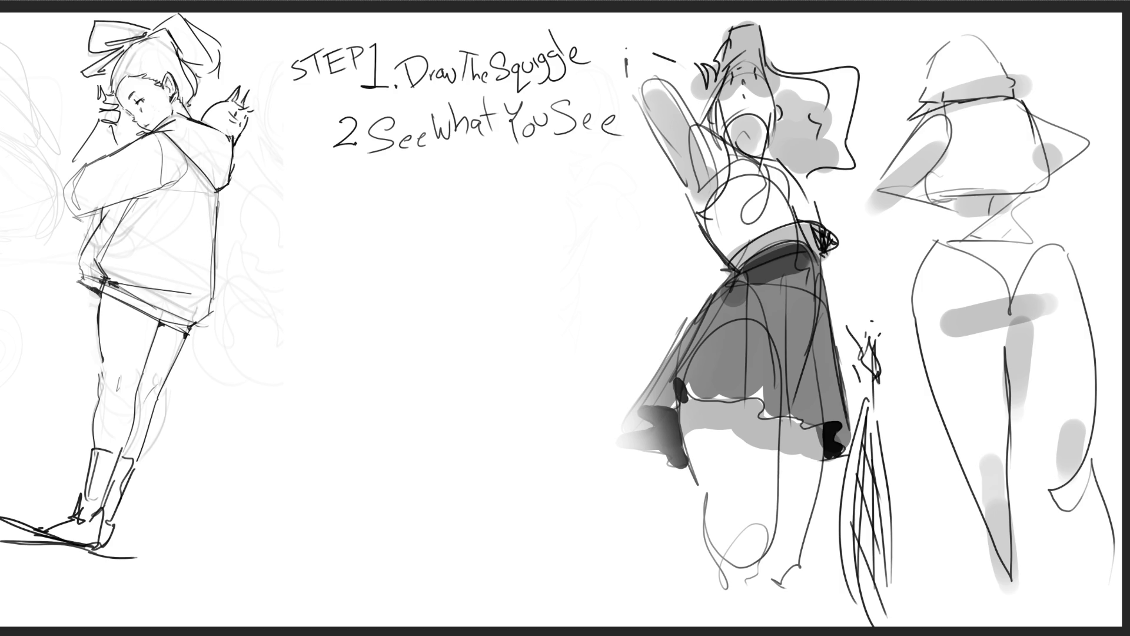
Handwrite '3. Draw What is Seen' beneath the second step
{"action": "mouse_move", "coordinate": [317, 182]}
{"action": "left_mouse_down"}
{"action": "mouse_move", "coordinate": [336, 209]}
{"action": "mouse_move", "coordinate": [307, 215]}
{"action": "left_mouse_up"}
{"action": "left_click", "coordinate": [353, 206]}
{"action": "mouse_move", "coordinate": [363, 178]}
{"action": "left_mouse_down"}
{"action": "mouse_move", "coordinate": [364, 216]}
{"action": "mouse_move", "coordinate": [388, 216]}
{"action": "mouse_move", "coordinate": [364, 223]}
{"action": "mouse_move", "coordinate": [426, 190]}
{"action": "mouse_move", "coordinate": [442, 201]}
{"action": "mouse_move", "coordinate": [457, 171]}
{"action": "mouse_move", "coordinate": [470, 199]}
{"action": "left_mouse_up"}
{"action": "left_click_drag", "start_coordinate": [474, 171], "coordinate": [477, 200]}
{"action": "mouse_move", "coordinate": [483, 151]}
{"action": "left_mouse_down"}
{"action": "mouse_move", "coordinate": [488, 205]}
{"action": "mouse_move", "coordinate": [501, 204]}
{"action": "left_mouse_up"}
{"action": "mouse_move", "coordinate": [517, 188]}
{"action": "left_mouse_down"}
{"action": "mouse_move", "coordinate": [508, 199]}
{"action": "mouse_move", "coordinate": [524, 205]}
{"action": "left_mouse_up"}
{"action": "left_click_drag", "start_coordinate": [526, 152], "coordinate": [533, 194]}
{"action": "mouse_move", "coordinate": [507, 182]}
{"action": "left_mouse_down"}
{"action": "mouse_move", "coordinate": [535, 174]}
{"action": "mouse_move", "coordinate": [552, 189]}
{"action": "left_mouse_up"}
{"action": "left_click_drag", "start_coordinate": [544, 165], "coordinate": [554, 191]}
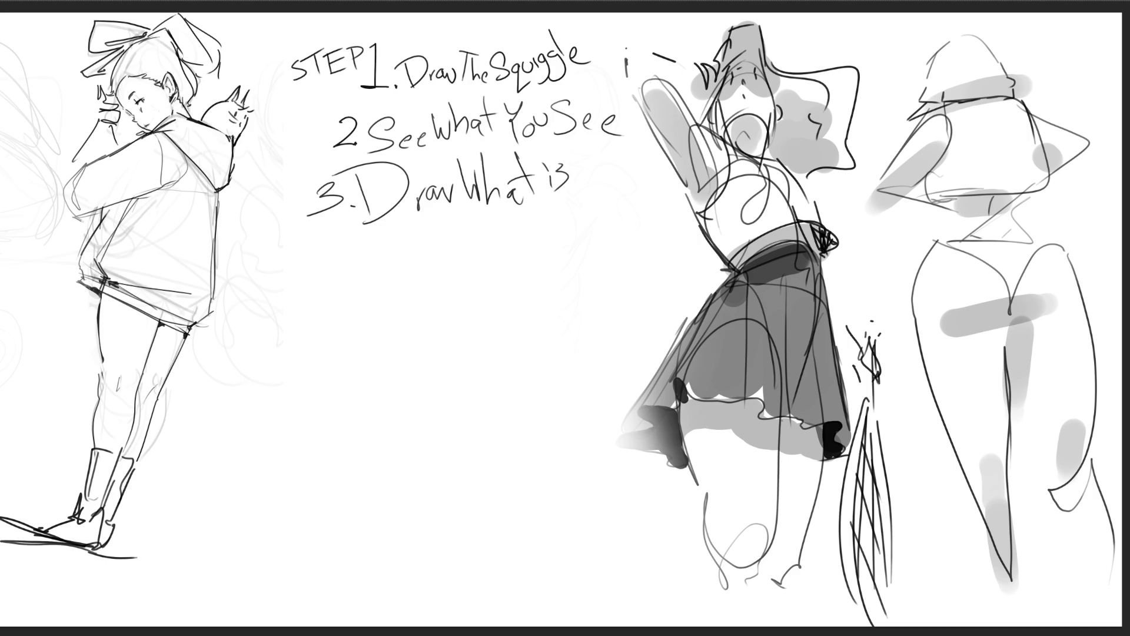
{"action": "left_click_drag", "start_coordinate": [589, 151], "coordinate": [569, 188]}
{"action": "left_click_drag", "start_coordinate": [592, 175], "coordinate": [653, 199]}
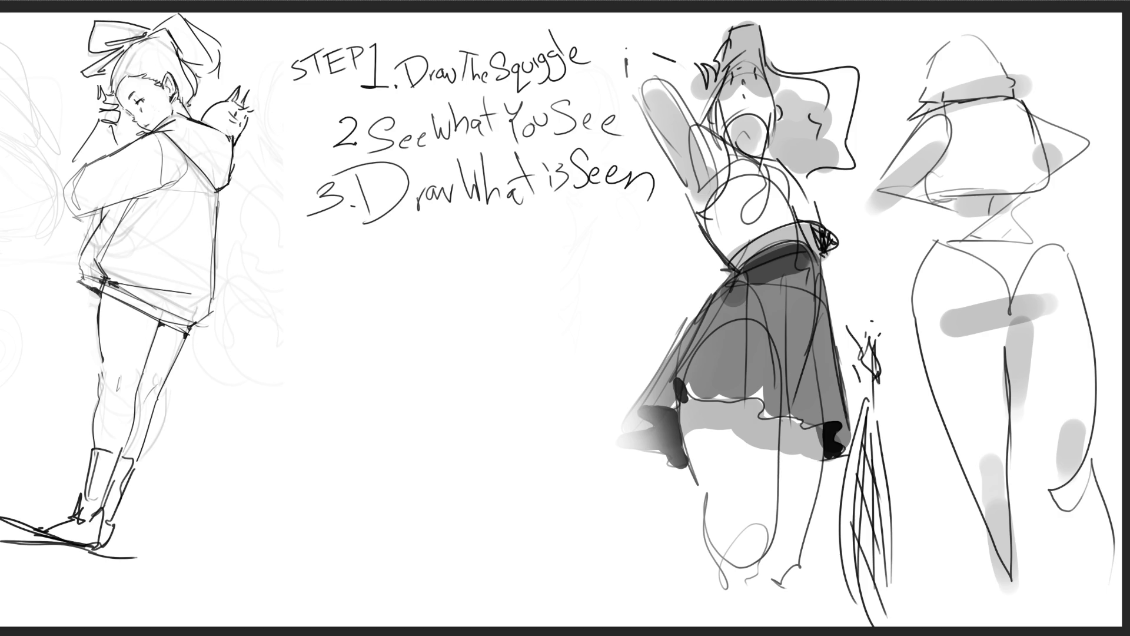
Scribble a large tangle of pencil loops and lines in the blank centre below the steps
{"action": "mouse_move", "coordinate": [374, 348]}
{"action": "left_mouse_down"}
{"action": "mouse_move", "coordinate": [474, 250]}
{"action": "mouse_move", "coordinate": [594, 320]}
{"action": "mouse_move", "coordinate": [586, 350]}
{"action": "left_mouse_up"}
{"action": "mouse_move", "coordinate": [439, 274]}
{"action": "left_mouse_down"}
{"action": "mouse_move", "coordinate": [273, 400]}
{"action": "mouse_move", "coordinate": [447, 424]}
{"action": "left_mouse_up"}
{"action": "left_click_drag", "start_coordinate": [522, 379], "coordinate": [483, 434]}
{"action": "mouse_move", "coordinate": [555, 341]}
{"action": "left_mouse_down"}
{"action": "mouse_move", "coordinate": [330, 524]}
{"action": "mouse_move", "coordinate": [335, 423]}
{"action": "mouse_move", "coordinate": [477, 477]}
{"action": "left_mouse_up"}
{"action": "left_click_drag", "start_coordinate": [488, 279], "coordinate": [488, 397]}
{"action": "mouse_move", "coordinate": [568, 475]}
{"action": "left_mouse_down"}
{"action": "mouse_move", "coordinate": [412, 579]}
{"action": "mouse_move", "coordinate": [332, 471]}
{"action": "left_mouse_up"}
{"action": "left_click_drag", "start_coordinate": [256, 401], "coordinate": [389, 293]}
{"action": "left_click_drag", "start_coordinate": [288, 354], "coordinate": [241, 550]}
{"action": "left_click_drag", "start_coordinate": [237, 477], "coordinate": [253, 570]}
{"action": "left_click_drag", "start_coordinate": [285, 501], "coordinate": [329, 558]}
{"action": "mouse_move", "coordinate": [291, 615]}
{"action": "left_mouse_down"}
{"action": "mouse_move", "coordinate": [539, 450]}
{"action": "mouse_move", "coordinate": [562, 447]}
{"action": "mouse_move", "coordinate": [512, 553]}
{"action": "mouse_move", "coordinate": [309, 601]}
{"action": "left_mouse_up"}
{"action": "left_click_drag", "start_coordinate": [542, 284], "coordinate": [621, 553]}
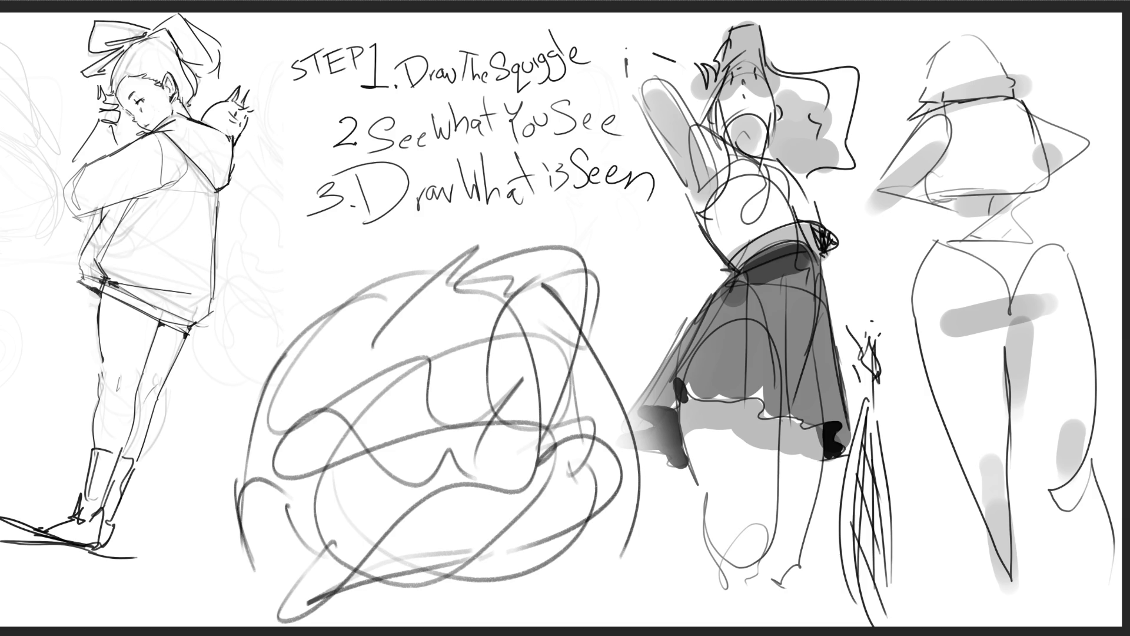
{"action": "mouse_move", "coordinate": [1054, 217]}
{"action": "left_mouse_down"}
{"action": "mouse_move", "coordinate": [953, 88]}
{"action": "mouse_move", "coordinate": [1036, 194]}
{"action": "mouse_move", "coordinate": [1001, 296]}
{"action": "mouse_move", "coordinate": [1012, 470]}
{"action": "mouse_move", "coordinate": [1054, 530]}
{"action": "left_mouse_up"}
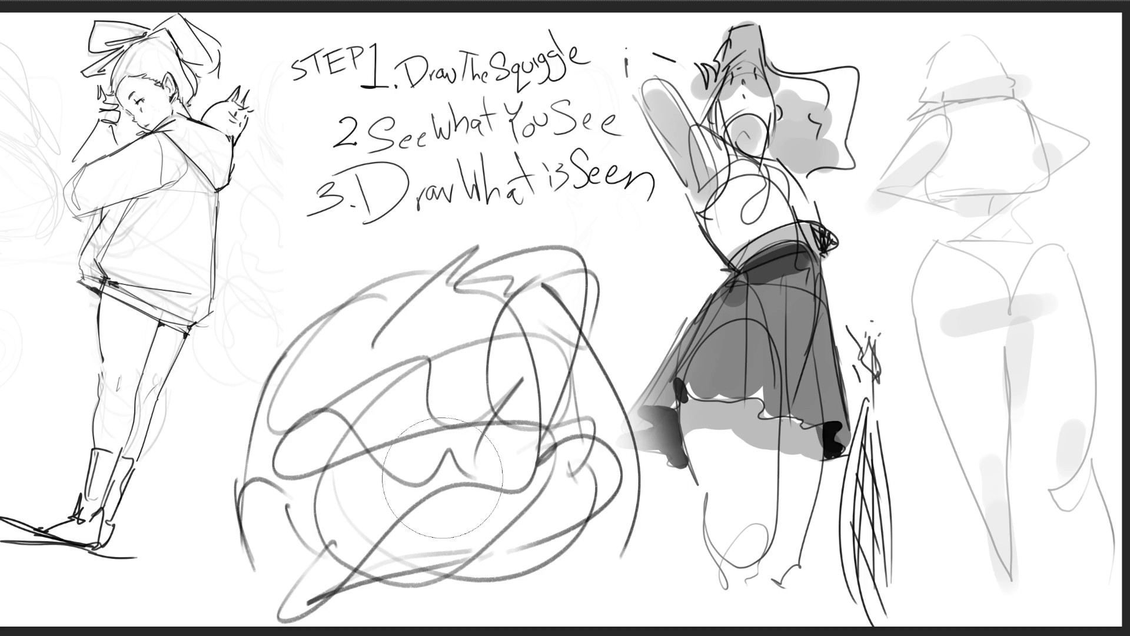
Fade the central squiggle to a faint guide and draw an angled eye line over it
{"action": "mouse_move", "coordinate": [471, 471]}
{"action": "left_mouse_down"}
{"action": "mouse_move", "coordinate": [518, 306]}
{"action": "mouse_move", "coordinate": [565, 379]}
{"action": "mouse_move", "coordinate": [365, 576]}
{"action": "left_mouse_up"}
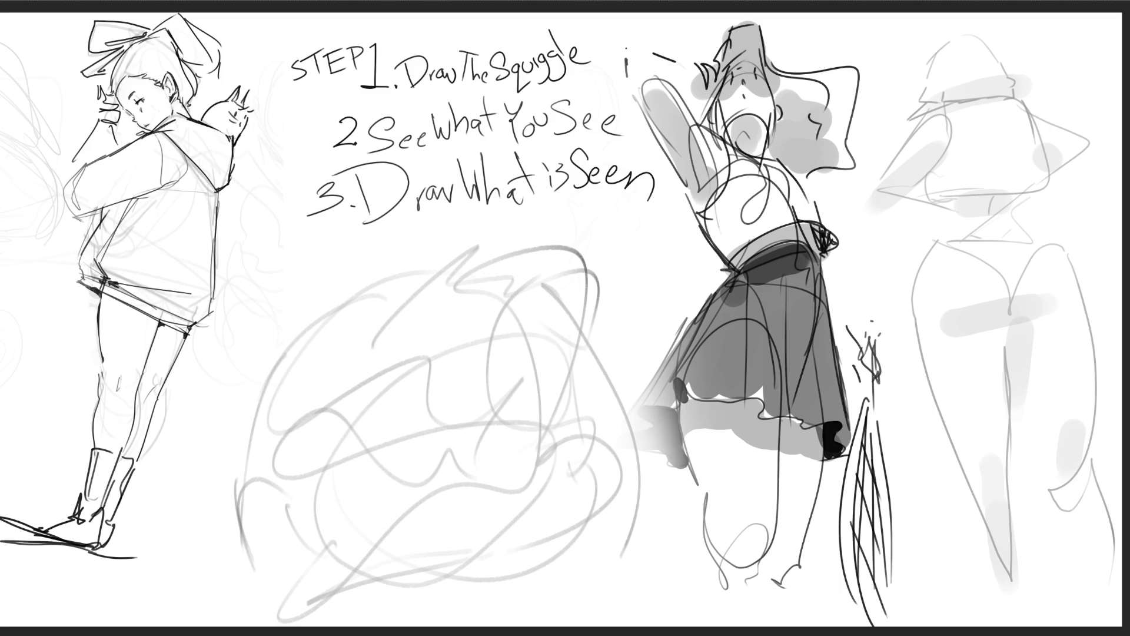
{"action": "left_click_drag", "start_coordinate": [474, 439], "coordinate": [572, 346]}
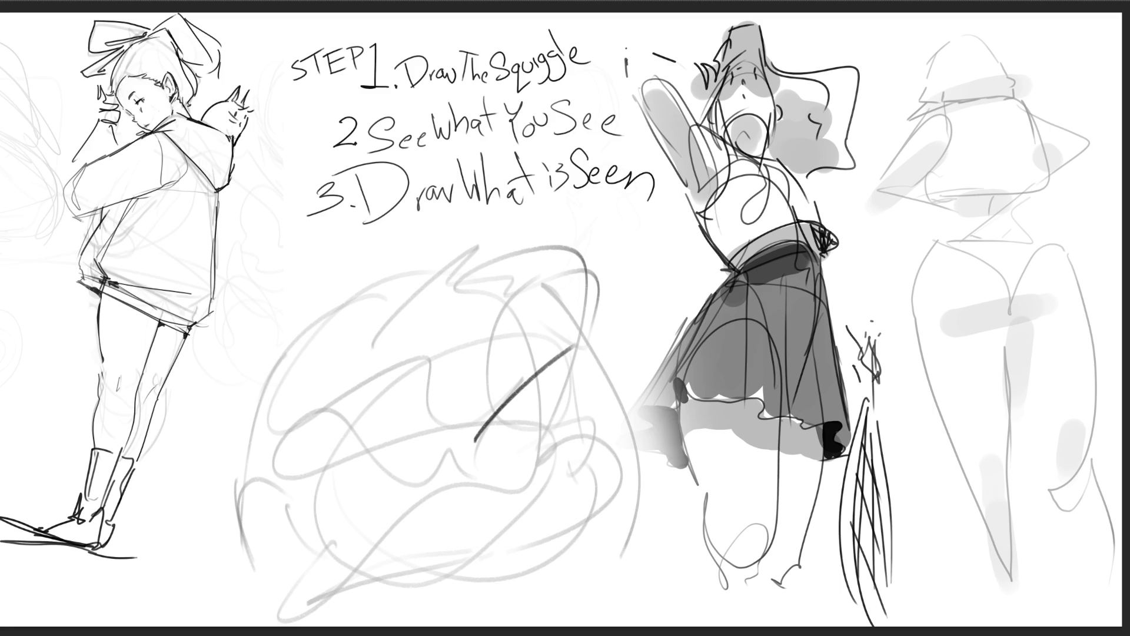
Draw the face's eyes with a pupil, the nose-mouth line and nostril marks over the squiggle
{"action": "left_click_drag", "start_coordinate": [478, 437], "coordinate": [484, 435]}
{"action": "mouse_move", "coordinate": [378, 463]}
{"action": "left_mouse_down"}
{"action": "mouse_move", "coordinate": [353, 422]}
{"action": "mouse_move", "coordinate": [375, 463]}
{"action": "mouse_move", "coordinate": [365, 460]}
{"action": "left_mouse_up"}
{"action": "left_click_drag", "start_coordinate": [428, 405], "coordinate": [483, 428]}
{"action": "mouse_move", "coordinate": [396, 421]}
{"action": "left_mouse_down"}
{"action": "mouse_move", "coordinate": [414, 454]}
{"action": "mouse_move", "coordinate": [456, 442]}
{"action": "left_mouse_up"}
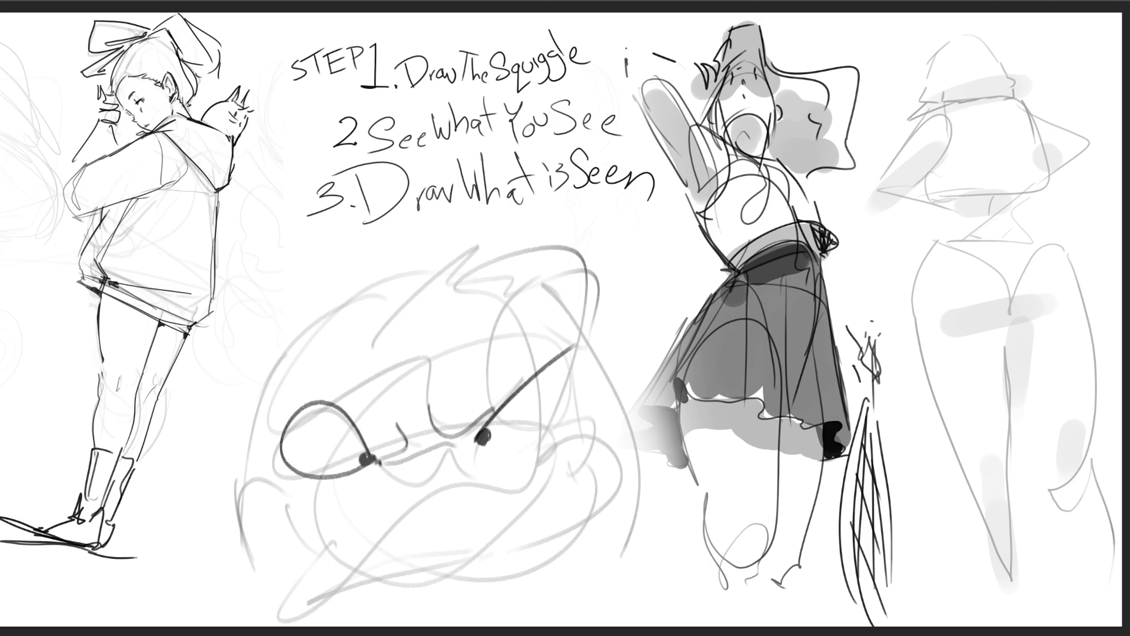
{"action": "left_click_drag", "start_coordinate": [390, 478], "coordinate": [404, 495]}
{"action": "left_click_drag", "start_coordinate": [471, 473], "coordinate": [458, 465]}
Outline the cheek, jaw, lip curve and teeth, then draw the face's left and right edges
{"action": "mouse_move", "coordinate": [379, 469]}
{"action": "left_mouse_down"}
{"action": "mouse_move", "coordinate": [323, 532]}
{"action": "mouse_move", "coordinate": [242, 480]}
{"action": "mouse_move", "coordinate": [292, 623]}
{"action": "left_mouse_up"}
{"action": "mouse_move", "coordinate": [288, 562]}
{"action": "left_mouse_down"}
{"action": "mouse_move", "coordinate": [336, 598]}
{"action": "mouse_move", "coordinate": [533, 539]}
{"action": "left_mouse_up"}
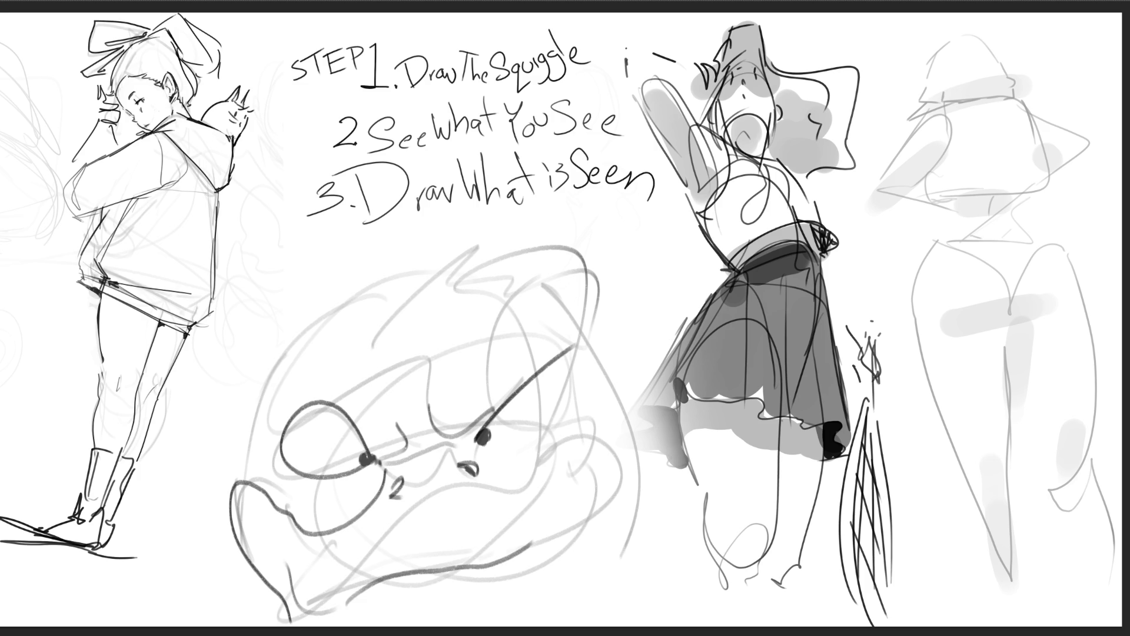
{"action": "mouse_move", "coordinate": [484, 450]}
{"action": "left_mouse_down"}
{"action": "mouse_move", "coordinate": [532, 474]}
{"action": "mouse_move", "coordinate": [634, 460]}
{"action": "mouse_move", "coordinate": [559, 606]}
{"action": "left_mouse_up"}
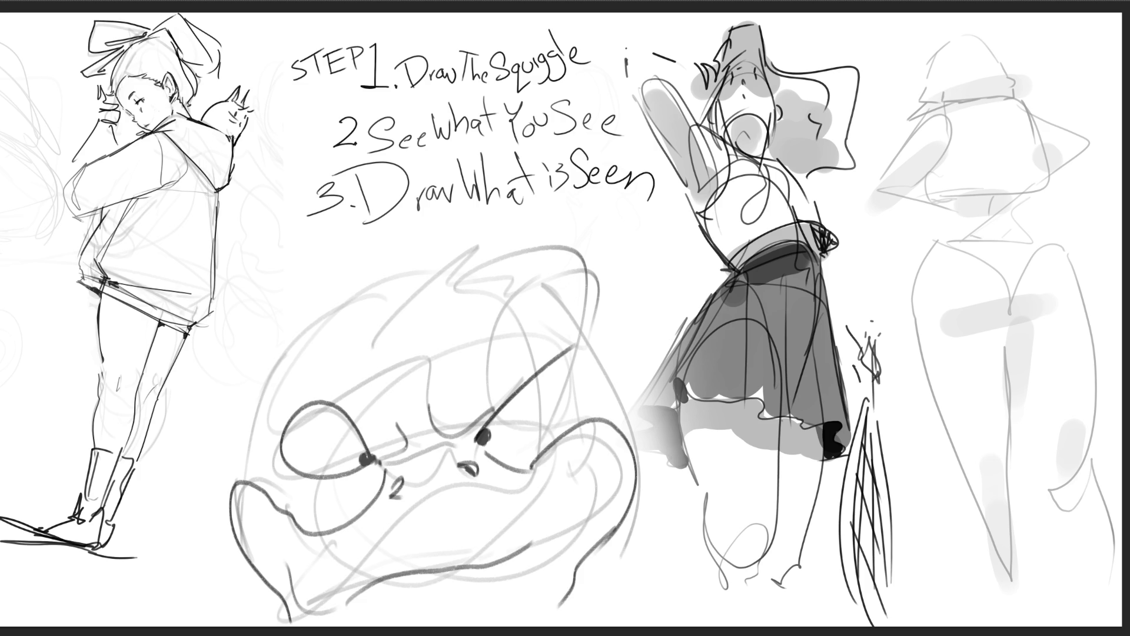
{"action": "left_click_drag", "start_coordinate": [364, 586], "coordinate": [379, 625]}
{"action": "left_click_drag", "start_coordinate": [443, 573], "coordinate": [460, 626]}
{"action": "mouse_move", "coordinate": [396, 573]}
{"action": "left_mouse_down"}
{"action": "mouse_move", "coordinate": [406, 615]}
{"action": "mouse_move", "coordinate": [355, 587]}
{"action": "mouse_move", "coordinate": [436, 567]}
{"action": "left_mouse_up"}
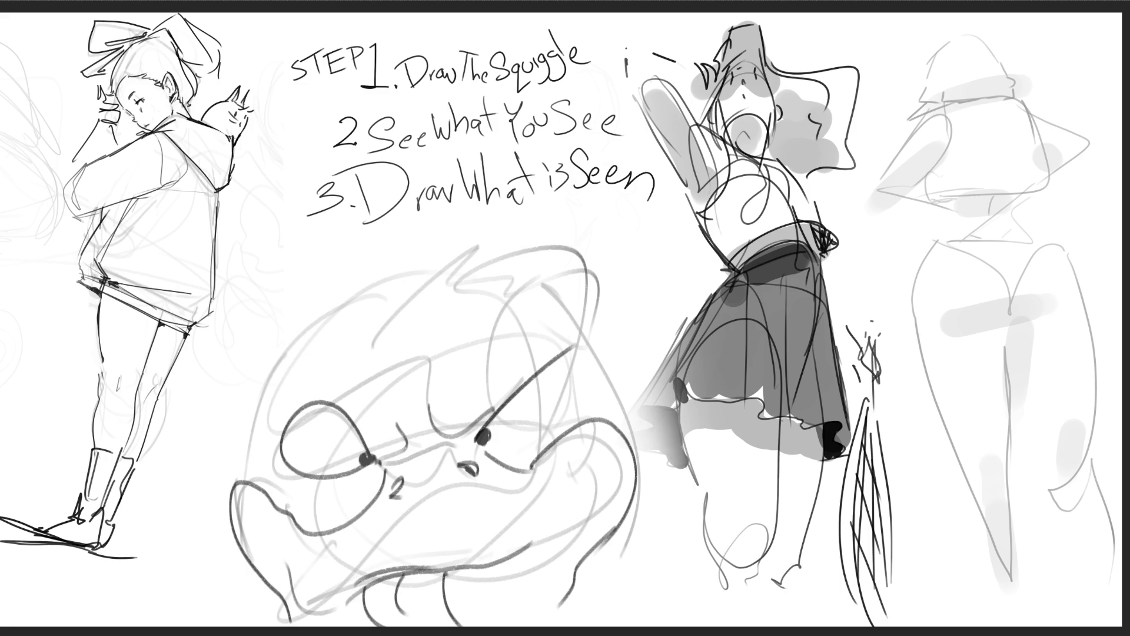
{"action": "left_click_drag", "start_coordinate": [543, 541], "coordinate": [612, 491]}
{"action": "left_click_drag", "start_coordinate": [321, 557], "coordinate": [457, 476]}
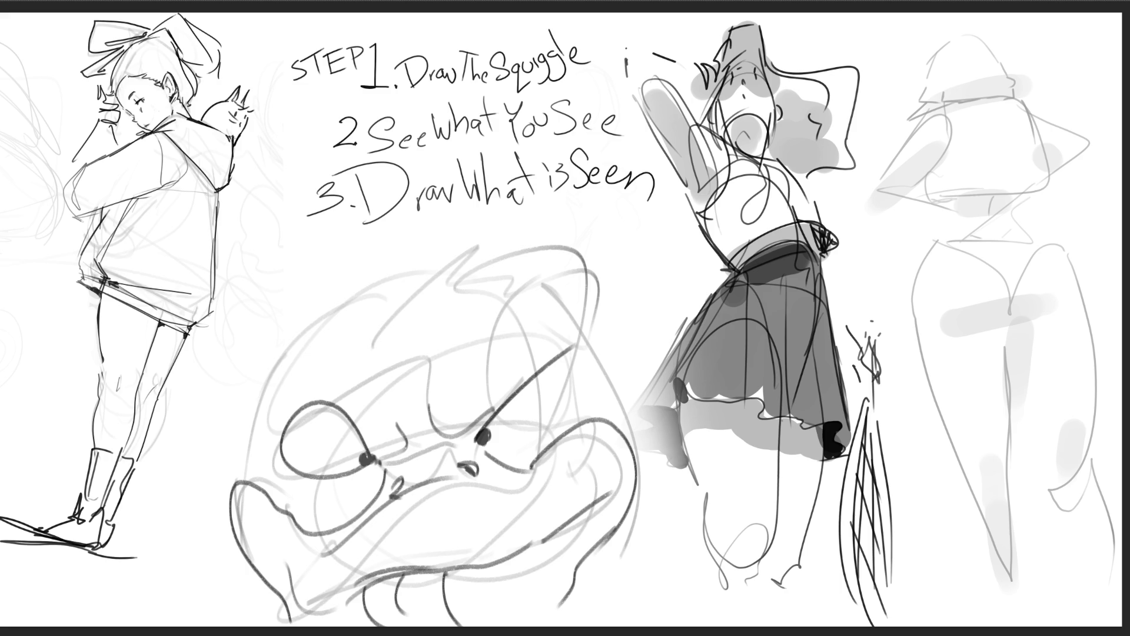
{"action": "mouse_move", "coordinate": [240, 481]}
{"action": "left_mouse_down"}
{"action": "mouse_move", "coordinate": [234, 412]}
{"action": "mouse_move", "coordinate": [307, 294]}
{"action": "mouse_move", "coordinate": [500, 231]}
{"action": "mouse_move", "coordinate": [502, 259]}
{"action": "mouse_move", "coordinate": [583, 337]}
{"action": "left_mouse_up"}
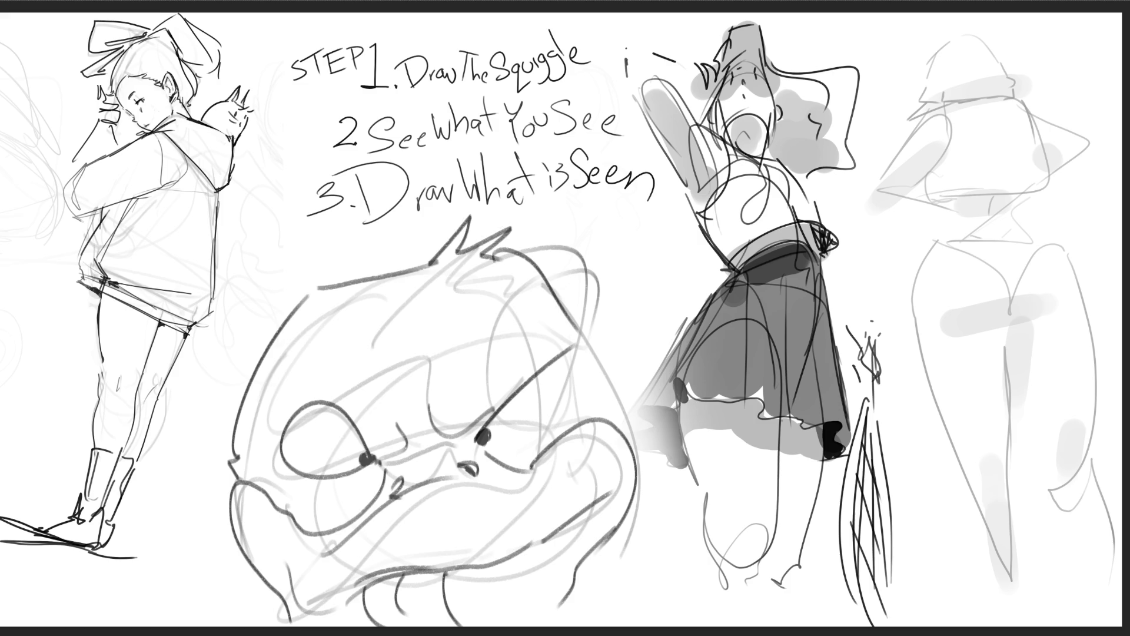
{"action": "mouse_move", "coordinate": [589, 347]}
{"action": "left_mouse_down"}
{"action": "mouse_move", "coordinate": [648, 521]}
{"action": "mouse_move", "coordinate": [608, 626]}
{"action": "left_mouse_up"}
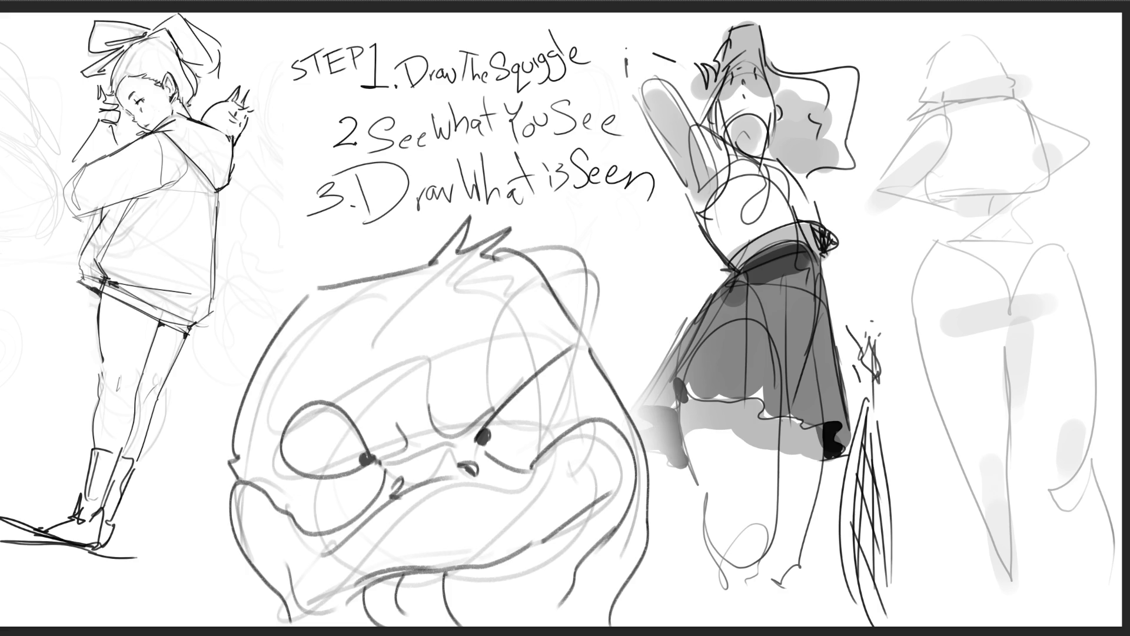
Draw a row of teeth along the lower lip, closed with a bottom line
{"action": "mouse_move", "coordinate": [445, 570]}
{"action": "left_mouse_down"}
{"action": "mouse_move", "coordinate": [446, 589]}
{"action": "mouse_move", "coordinate": [457, 587]}
{"action": "left_mouse_up"}
{"action": "mouse_move", "coordinate": [466, 566]}
{"action": "left_mouse_down"}
{"action": "mouse_move", "coordinate": [469, 582]}
{"action": "mouse_move", "coordinate": [481, 579]}
{"action": "left_mouse_up"}
{"action": "left_click_drag", "start_coordinate": [498, 558], "coordinate": [501, 570]}
{"action": "left_click_drag", "start_coordinate": [508, 554], "coordinate": [510, 566]}
{"action": "mouse_move", "coordinate": [520, 550]}
{"action": "left_mouse_down"}
{"action": "mouse_move", "coordinate": [522, 562]}
{"action": "mouse_move", "coordinate": [542, 550]}
{"action": "left_mouse_up"}
{"action": "left_click_drag", "start_coordinate": [326, 599], "coordinate": [366, 589]}
{"action": "left_click_drag", "start_coordinate": [445, 593], "coordinate": [561, 532]}
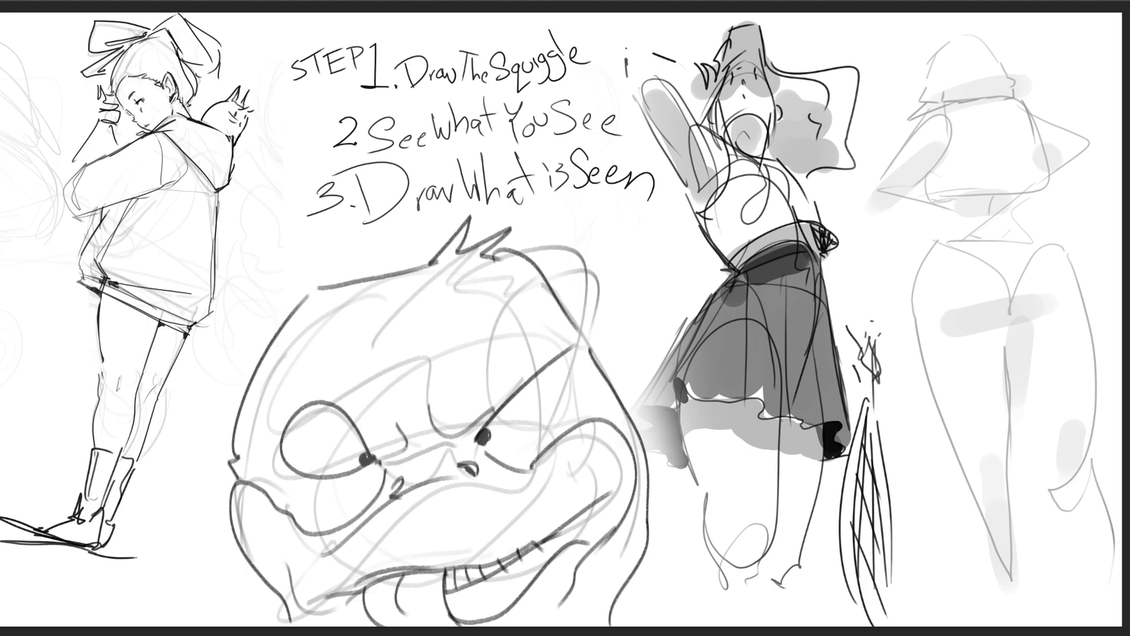
Add curves beside the right eye and on both cheeks, redrawing the left cheek as a curve
{"action": "mouse_move", "coordinate": [549, 365]}
{"action": "left_mouse_down"}
{"action": "mouse_move", "coordinate": [572, 389]}
{"action": "mouse_move", "coordinate": [509, 439]}
{"action": "left_mouse_up"}
{"action": "mouse_move", "coordinate": [550, 306]}
{"action": "left_mouse_down"}
{"action": "mouse_move", "coordinate": [575, 341]}
{"action": "mouse_move", "coordinate": [551, 373]}
{"action": "mouse_move", "coordinate": [572, 371]}
{"action": "left_mouse_up"}
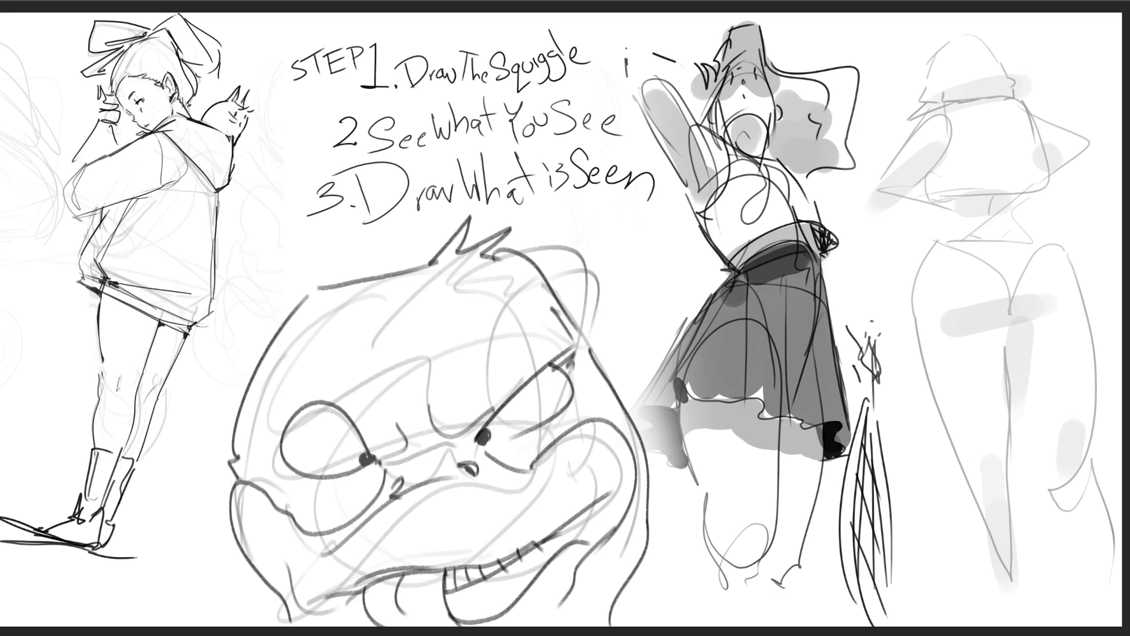
{"action": "left_click_drag", "start_coordinate": [298, 529], "coordinate": [376, 468]}
{"action": "key", "text": "ctrl+z"}
{"action": "left_click_drag", "start_coordinate": [297, 525], "coordinate": [277, 591]}
{"action": "left_click_drag", "start_coordinate": [567, 474], "coordinate": [619, 530]}
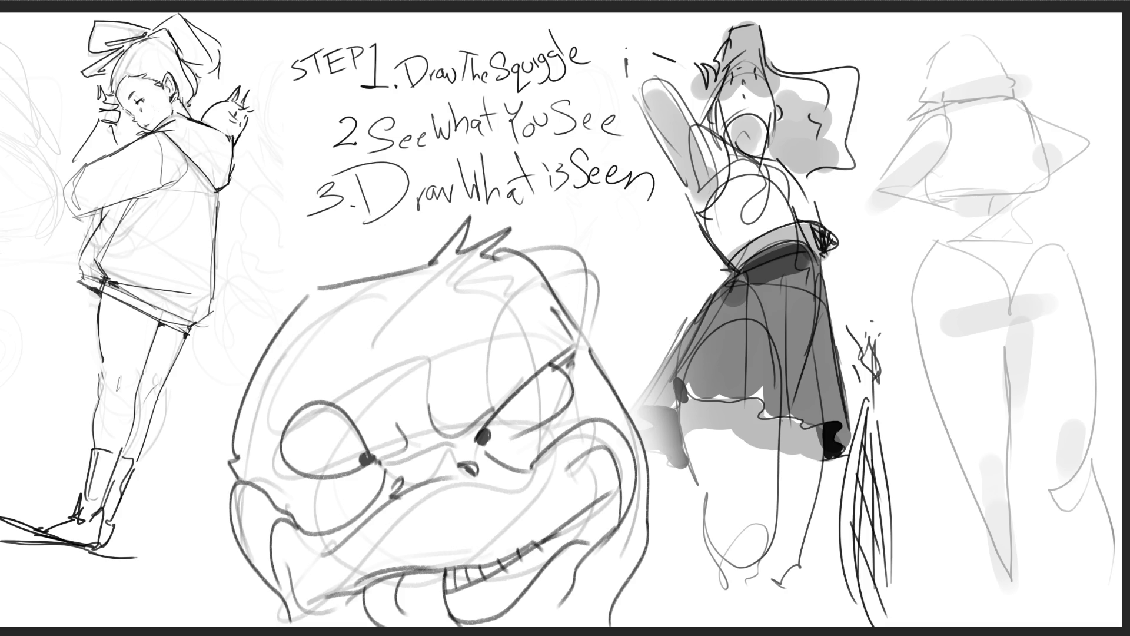
{"action": "left_click_drag", "start_coordinate": [236, 559], "coordinate": [278, 617]}
Try and undo outlines around the right eye, then draw eyelashes on the left eye
{"action": "mouse_move", "coordinate": [456, 385]}
{"action": "left_mouse_down"}
{"action": "mouse_move", "coordinate": [518, 480]}
{"action": "mouse_move", "coordinate": [612, 318]}
{"action": "mouse_move", "coordinate": [465, 462]}
{"action": "mouse_move", "coordinate": [529, 480]}
{"action": "left_mouse_up"}
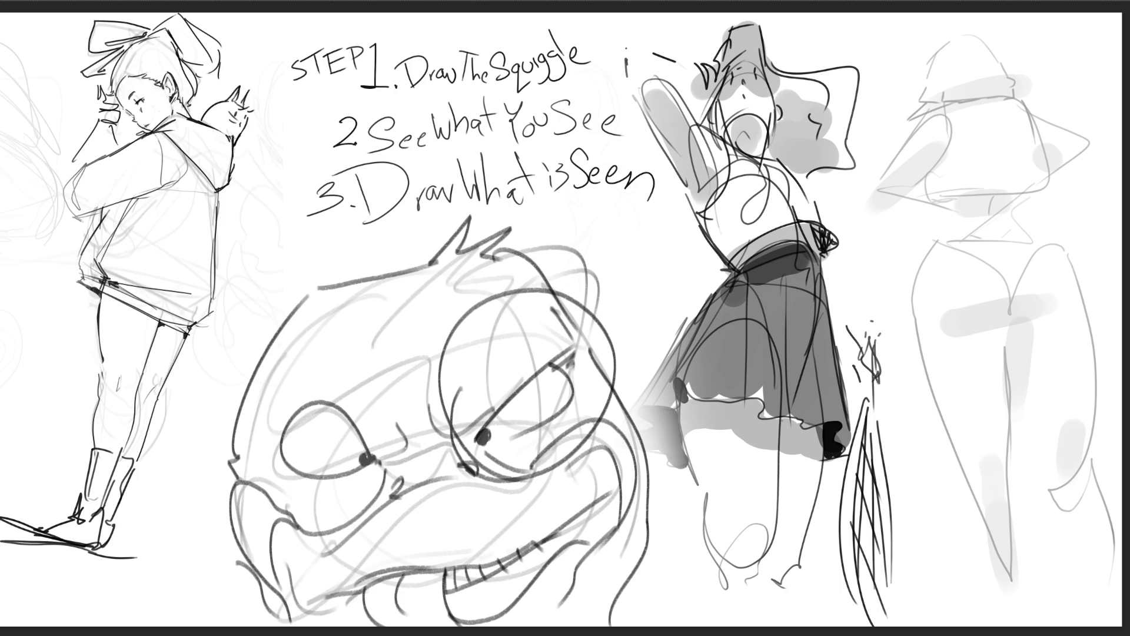
{"action": "key", "text": "ctrl+z"}
{"action": "mouse_move", "coordinate": [589, 334]}
{"action": "left_mouse_down"}
{"action": "mouse_move", "coordinate": [489, 474]}
{"action": "mouse_move", "coordinate": [451, 330]}
{"action": "mouse_move", "coordinate": [465, 465]}
{"action": "left_mouse_up"}
{"action": "mouse_move", "coordinate": [594, 318]}
{"action": "left_mouse_down"}
{"action": "mouse_move", "coordinate": [638, 421]}
{"action": "mouse_move", "coordinate": [648, 480]}
{"action": "left_mouse_up"}
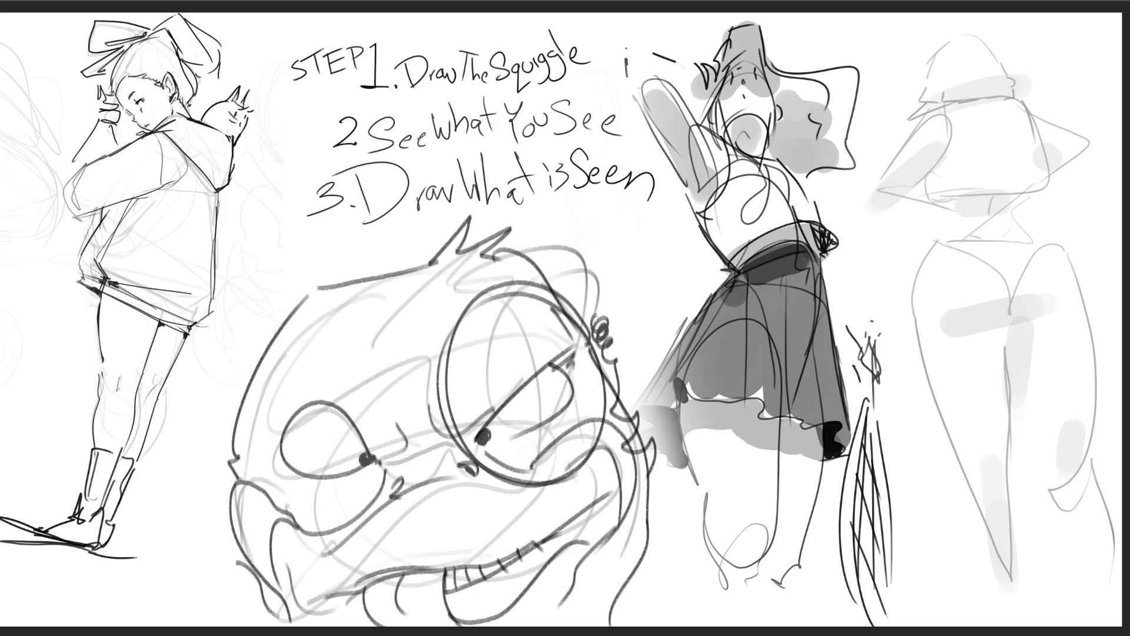
{"action": "key", "text": "ctrl+z"}
{"action": "key", "text": "ctrl+z"}
{"action": "key", "text": "ctrl+z"}
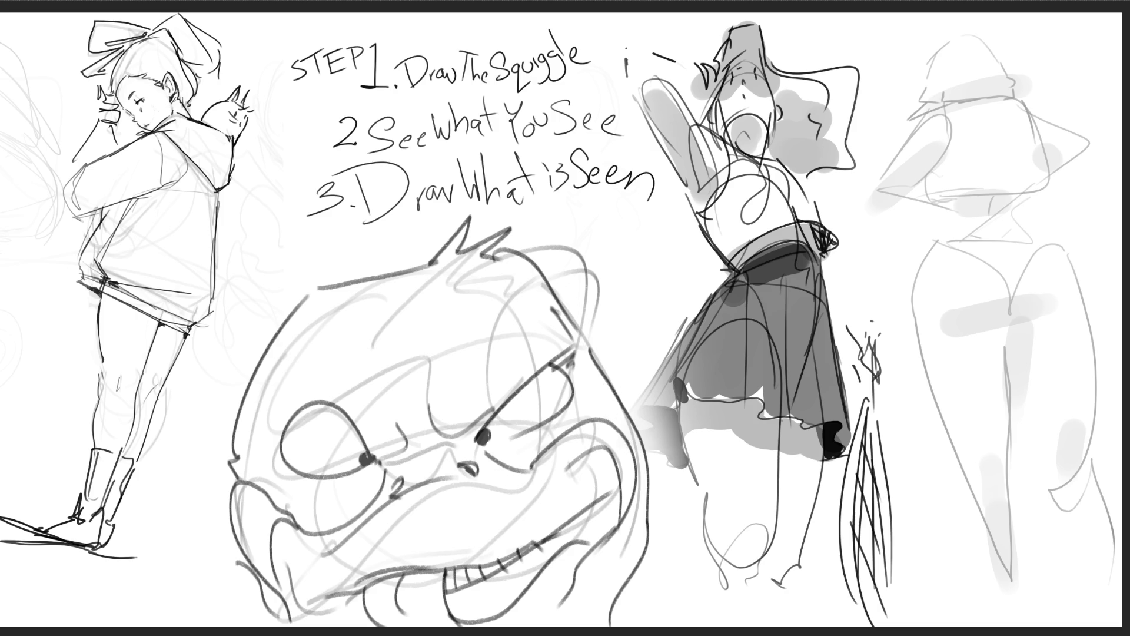
{"action": "mouse_move", "coordinate": [284, 401]}
{"action": "left_mouse_down"}
{"action": "mouse_move", "coordinate": [307, 395]}
{"action": "mouse_move", "coordinate": [324, 410]}
{"action": "left_mouse_up"}
Add a left eyebrow and forehead lines, then shade the eyelids, forehead and nostrils
{"action": "left_click_drag", "start_coordinate": [338, 328], "coordinate": [363, 333]}
{"action": "left_click_drag", "start_coordinate": [420, 387], "coordinate": [428, 325]}
{"action": "left_click_drag", "start_coordinate": [526, 280], "coordinate": [560, 310]}
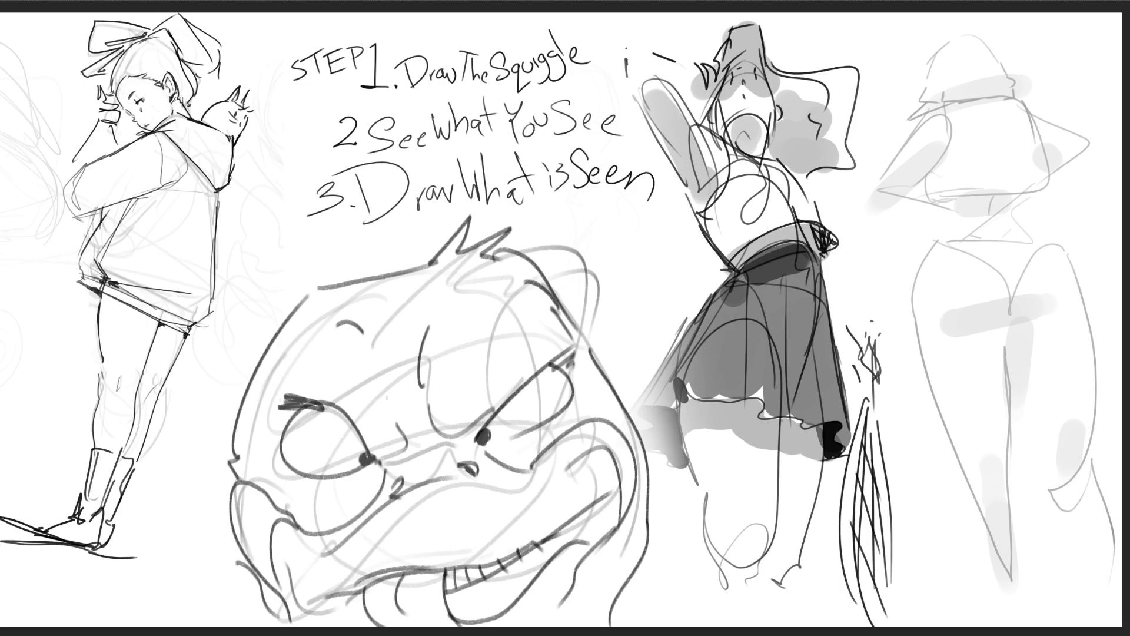
{"action": "mouse_move", "coordinate": [454, 447]}
{"action": "left_mouse_down"}
{"action": "mouse_move", "coordinate": [577, 350]}
{"action": "mouse_move", "coordinate": [491, 439]}
{"action": "left_mouse_up"}
{"action": "mouse_move", "coordinate": [283, 409]}
{"action": "left_mouse_down"}
{"action": "mouse_move", "coordinate": [320, 386]}
{"action": "mouse_move", "coordinate": [406, 462]}
{"action": "mouse_move", "coordinate": [416, 454]}
{"action": "left_mouse_up"}
{"action": "mouse_move", "coordinate": [421, 392]}
{"action": "left_mouse_down"}
{"action": "mouse_move", "coordinate": [426, 432]}
{"action": "mouse_move", "coordinate": [462, 452]}
{"action": "left_mouse_up"}
{"action": "left_click_drag", "start_coordinate": [406, 390], "coordinate": [394, 493]}
{"action": "left_click_drag", "start_coordinate": [454, 470], "coordinate": [470, 477]}
Shade along and beneath the lower lip and across both sides of the chin and jaw
{"action": "mouse_move", "coordinate": [337, 605]}
{"action": "left_mouse_down"}
{"action": "mouse_move", "coordinate": [375, 581]}
{"action": "mouse_move", "coordinate": [450, 563]}
{"action": "left_mouse_up"}
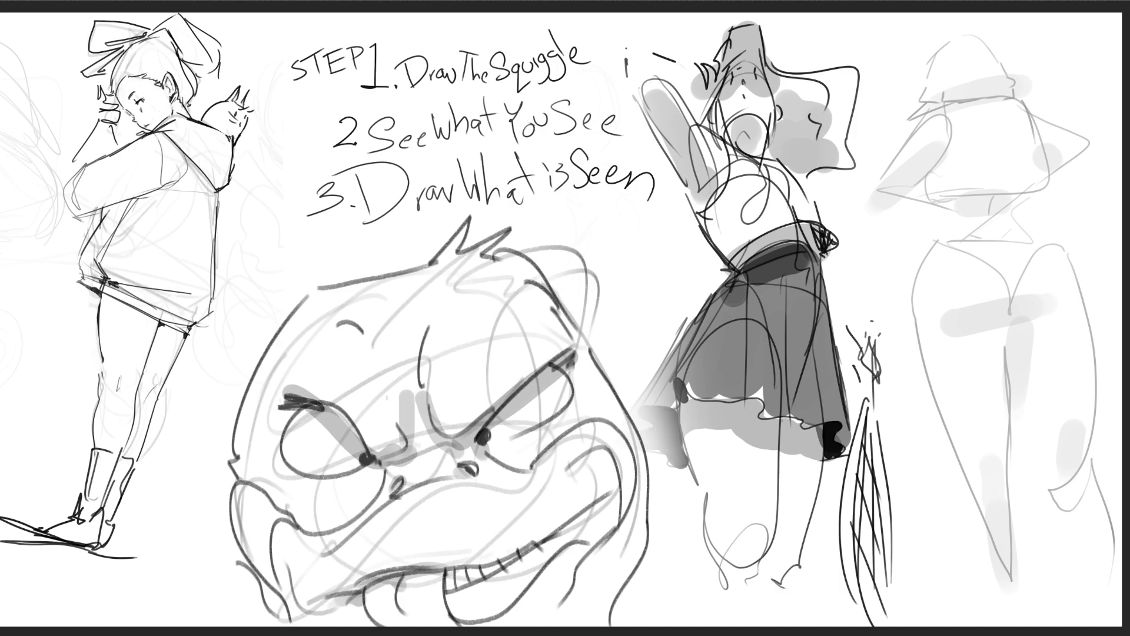
{"action": "mouse_move", "coordinate": [382, 621]}
{"action": "left_mouse_down"}
{"action": "mouse_move", "coordinate": [459, 609]}
{"action": "mouse_move", "coordinate": [465, 581]}
{"action": "mouse_move", "coordinate": [609, 474]}
{"action": "mouse_move", "coordinate": [568, 577]}
{"action": "mouse_move", "coordinate": [500, 623]}
{"action": "mouse_move", "coordinate": [606, 559]}
{"action": "left_mouse_up"}
{"action": "left_click_drag", "start_coordinate": [580, 623], "coordinate": [626, 533]}
{"action": "left_click_drag", "start_coordinate": [615, 618], "coordinate": [644, 512]}
{"action": "left_click_drag", "start_coordinate": [262, 618], "coordinate": [315, 573]}
{"action": "left_click_drag", "start_coordinate": [336, 624], "coordinate": [293, 621]}
Shade the left eye's outer edge, both eyebrows, the hair spikes and above the nose
{"action": "left_click_drag", "start_coordinate": [282, 431], "coordinate": [315, 396]}
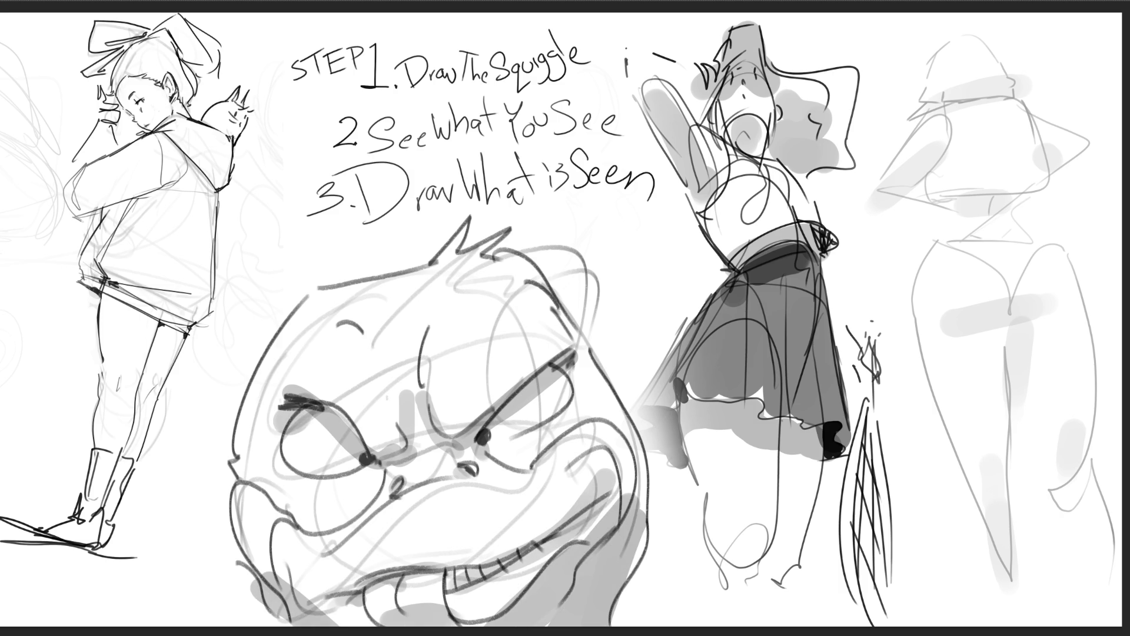
{"action": "left_click_drag", "start_coordinate": [583, 353], "coordinate": [554, 382]}
{"action": "left_click_drag", "start_coordinate": [430, 262], "coordinate": [478, 219]}
{"action": "left_click_drag", "start_coordinate": [480, 250], "coordinate": [515, 258]}
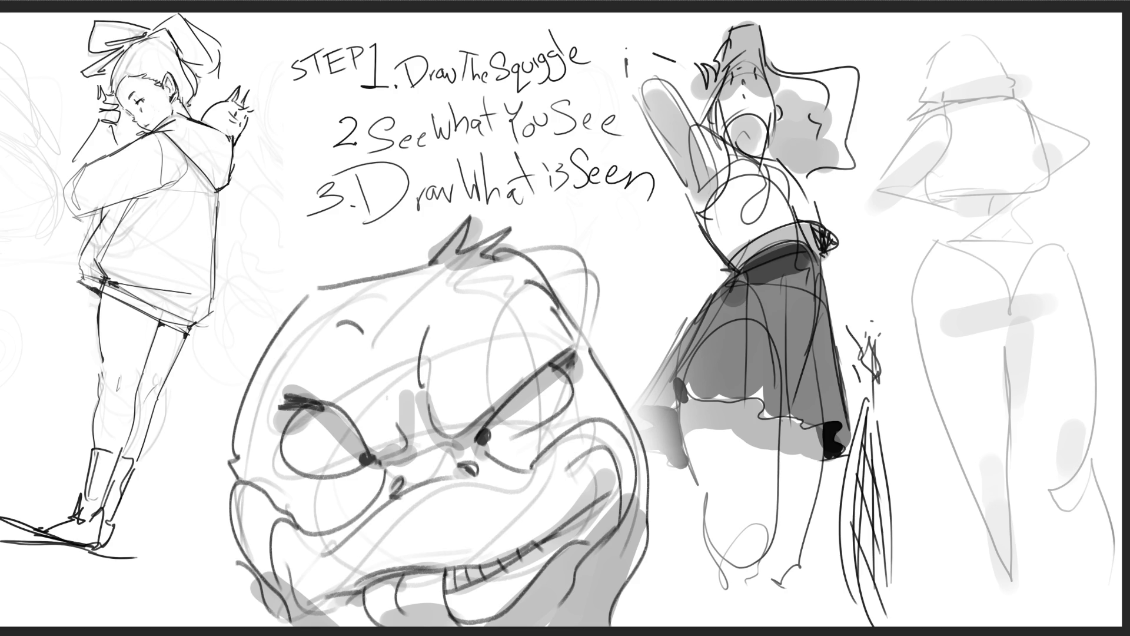
{"action": "left_click_drag", "start_coordinate": [341, 323], "coordinate": [371, 334]}
{"action": "mouse_move", "coordinate": [453, 311]}
{"action": "left_mouse_down"}
{"action": "mouse_move", "coordinate": [409, 346]}
{"action": "mouse_move", "coordinate": [419, 362]}
{"action": "left_mouse_up"}
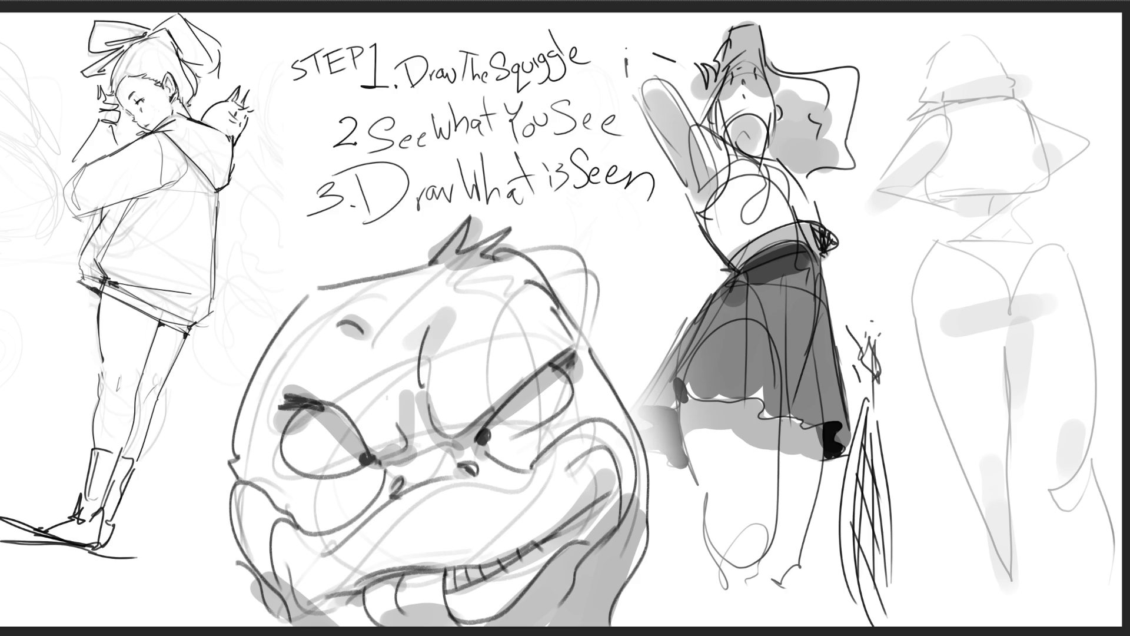
Paint a grey blob over the nose and soft grey under and beside both eyes
{"action": "left_click", "coordinate": [411, 422]}
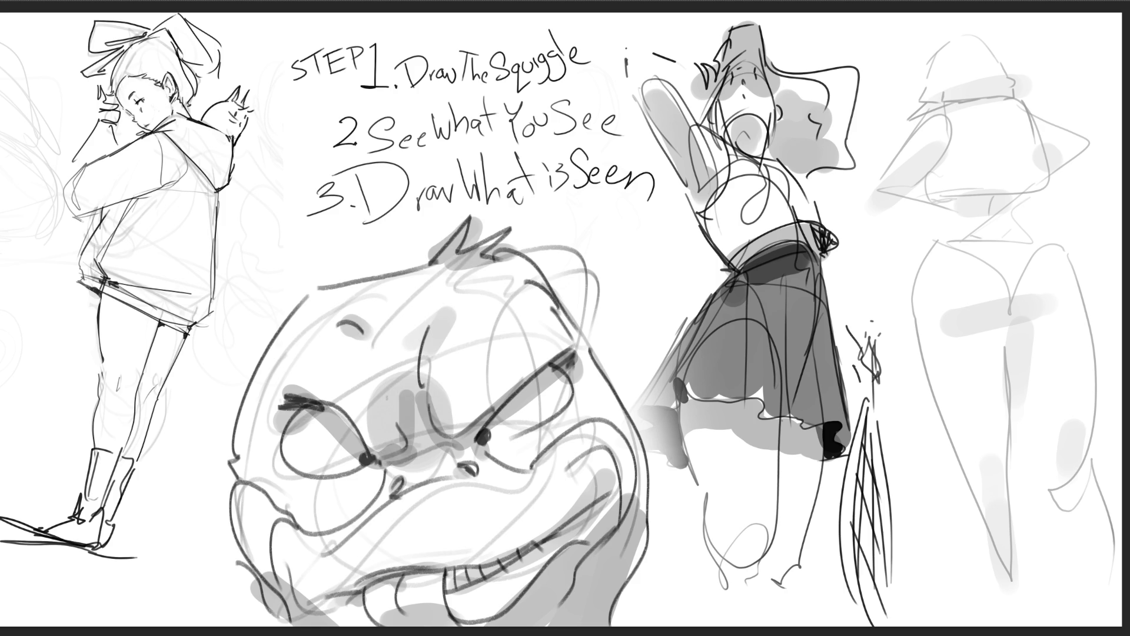
{"action": "left_click_drag", "start_coordinate": [485, 442], "coordinate": [582, 406]}
{"action": "left_click_drag", "start_coordinate": [288, 471], "coordinate": [370, 477]}
{"action": "left_click_drag", "start_coordinate": [347, 471], "coordinate": [362, 486]}
{"action": "left_click_drag", "start_coordinate": [526, 425], "coordinate": [536, 433]}
{"action": "mouse_move", "coordinate": [583, 357]}
{"action": "left_mouse_down"}
{"action": "mouse_move", "coordinate": [574, 412]}
{"action": "mouse_move", "coordinate": [592, 421]}
{"action": "left_mouse_up"}
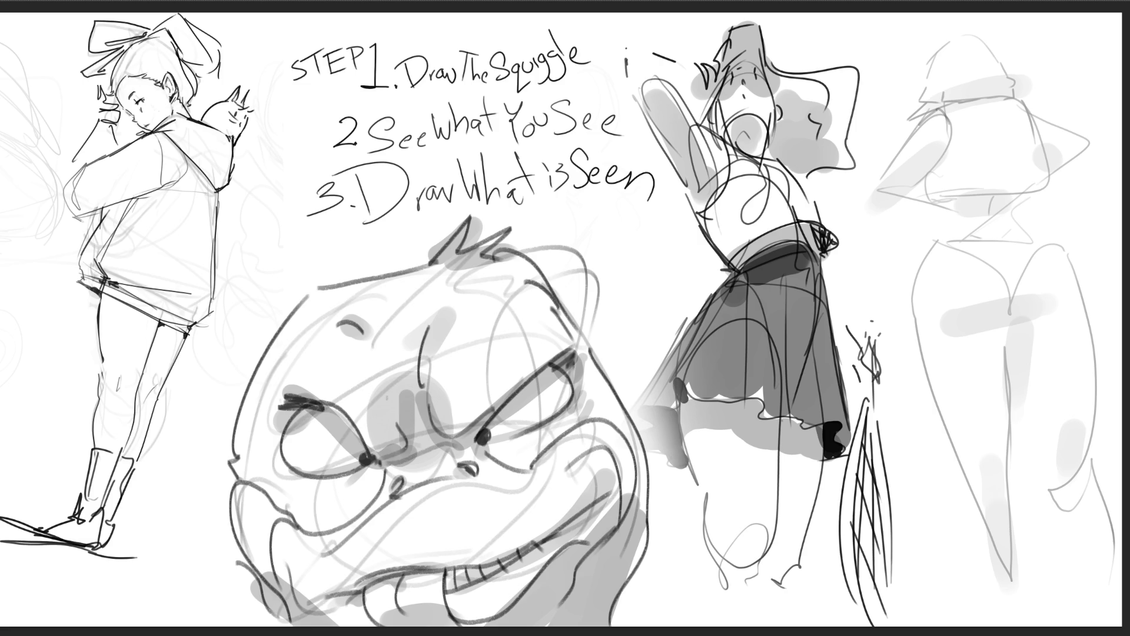
Ink the right figure's hat curve, neck, flat shoulder line and bikini bottom curve, undoing bad strokes
{"action": "mouse_move", "coordinate": [911, 133]}
{"action": "left_mouse_down"}
{"action": "mouse_move", "coordinate": [943, 109]}
{"action": "mouse_move", "coordinate": [952, 142]}
{"action": "mouse_move", "coordinate": [954, 102]}
{"action": "mouse_move", "coordinate": [1000, 94]}
{"action": "mouse_move", "coordinate": [1033, 164]}
{"action": "left_mouse_up"}
{"action": "mouse_move", "coordinate": [949, 133]}
{"action": "left_mouse_down"}
{"action": "mouse_move", "coordinate": [952, 154]}
{"action": "mouse_move", "coordinate": [933, 171]}
{"action": "mouse_move", "coordinate": [939, 199]}
{"action": "mouse_move", "coordinate": [1031, 191]}
{"action": "mouse_move", "coordinate": [991, 222]}
{"action": "mouse_move", "coordinate": [1030, 223]}
{"action": "left_mouse_up"}
{"action": "mouse_move", "coordinate": [945, 202]}
{"action": "left_mouse_down"}
{"action": "mouse_move", "coordinate": [948, 221]}
{"action": "mouse_move", "coordinate": [990, 240]}
{"action": "mouse_move", "coordinate": [1062, 245]}
{"action": "left_mouse_up"}
{"action": "mouse_move", "coordinate": [945, 228]}
{"action": "left_mouse_down"}
{"action": "mouse_move", "coordinate": [932, 243]}
{"action": "mouse_move", "coordinate": [1041, 235]}
{"action": "left_mouse_up"}
{"action": "key", "text": "ctrl+z"}
{"action": "left_click_drag", "start_coordinate": [952, 245], "coordinate": [1064, 245]}
{"action": "key", "text": "ctrl+z"}
{"action": "mouse_move", "coordinate": [943, 243]}
{"action": "left_mouse_down"}
{"action": "mouse_move", "coordinate": [1004, 263]}
{"action": "mouse_move", "coordinate": [1060, 243]}
{"action": "left_mouse_up"}
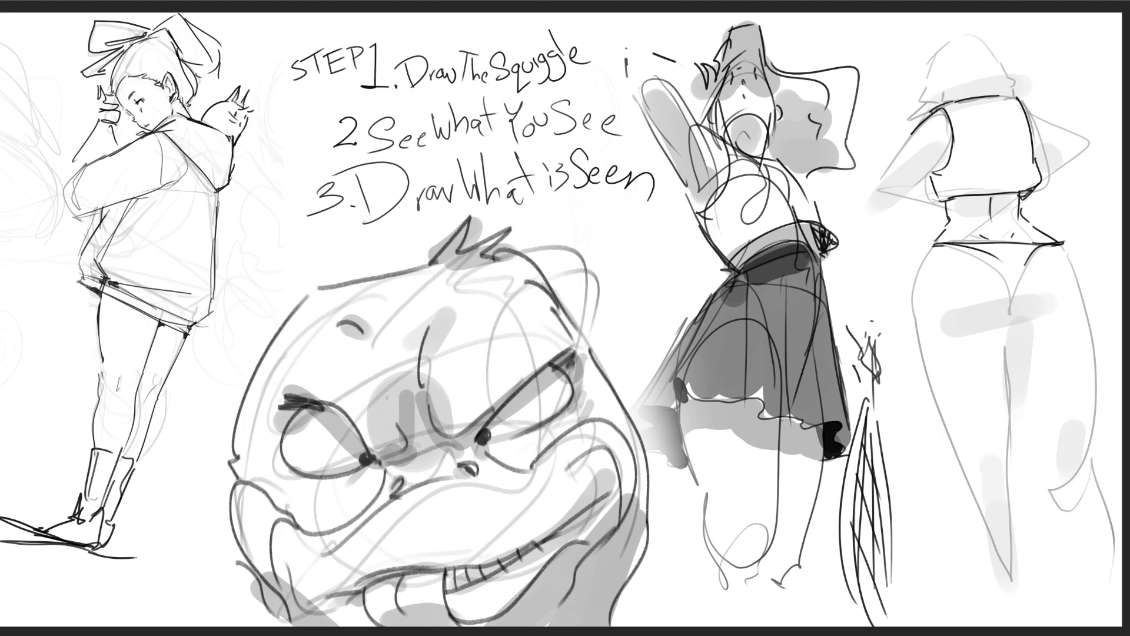
Draw two big round eyes with pupils on the right figure
{"action": "left_click_drag", "start_coordinate": [929, 118], "coordinate": [930, 174]}
{"action": "left_click_drag", "start_coordinate": [943, 144], "coordinate": [943, 148]}
{"action": "mouse_move", "coordinate": [1019, 101]}
{"action": "left_mouse_down"}
{"action": "mouse_move", "coordinate": [1034, 110]}
{"action": "mouse_move", "coordinate": [1038, 162]}
{"action": "mouse_move", "coordinate": [1041, 140]}
{"action": "left_mouse_up"}
Give the right figure an oval mouth, neck, both arms raised to the head, an ear and a hat
{"action": "left_click_drag", "start_coordinate": [981, 167], "coordinate": [1007, 175]}
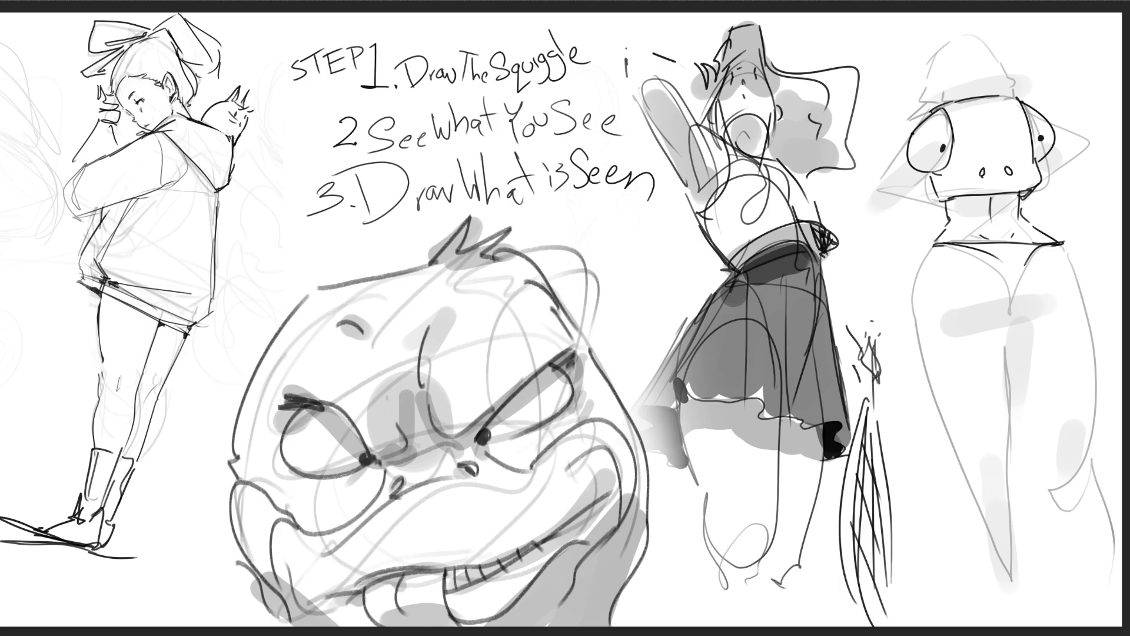
{"action": "left_click_drag", "start_coordinate": [946, 203], "coordinate": [980, 241]}
{"action": "left_click_drag", "start_coordinate": [1018, 195], "coordinate": [1001, 241]}
{"action": "mouse_move", "coordinate": [906, 144]}
{"action": "left_mouse_down"}
{"action": "mouse_move", "coordinate": [896, 159]}
{"action": "mouse_move", "coordinate": [933, 228]}
{"action": "left_mouse_up"}
{"action": "left_click_drag", "start_coordinate": [1055, 125], "coordinate": [1068, 224]}
{"action": "key", "text": "ctrl+z"}
{"action": "mouse_move", "coordinate": [1051, 123]}
{"action": "left_mouse_down"}
{"action": "mouse_move", "coordinate": [1072, 140]}
{"action": "mouse_move", "coordinate": [1043, 224]}
{"action": "left_mouse_up"}
{"action": "mouse_move", "coordinate": [902, 136]}
{"action": "left_mouse_down"}
{"action": "mouse_move", "coordinate": [885, 54]}
{"action": "mouse_move", "coordinate": [928, 95]}
{"action": "mouse_move", "coordinate": [1029, 92]}
{"action": "mouse_move", "coordinate": [1027, 57]}
{"action": "mouse_move", "coordinate": [1053, 117]}
{"action": "left_mouse_up"}
{"action": "mouse_move", "coordinate": [929, 93]}
{"action": "left_mouse_down"}
{"action": "mouse_move", "coordinate": [967, 35]}
{"action": "mouse_move", "coordinate": [1013, 90]}
{"action": "mouse_move", "coordinate": [1029, 39]}
{"action": "left_mouse_up"}
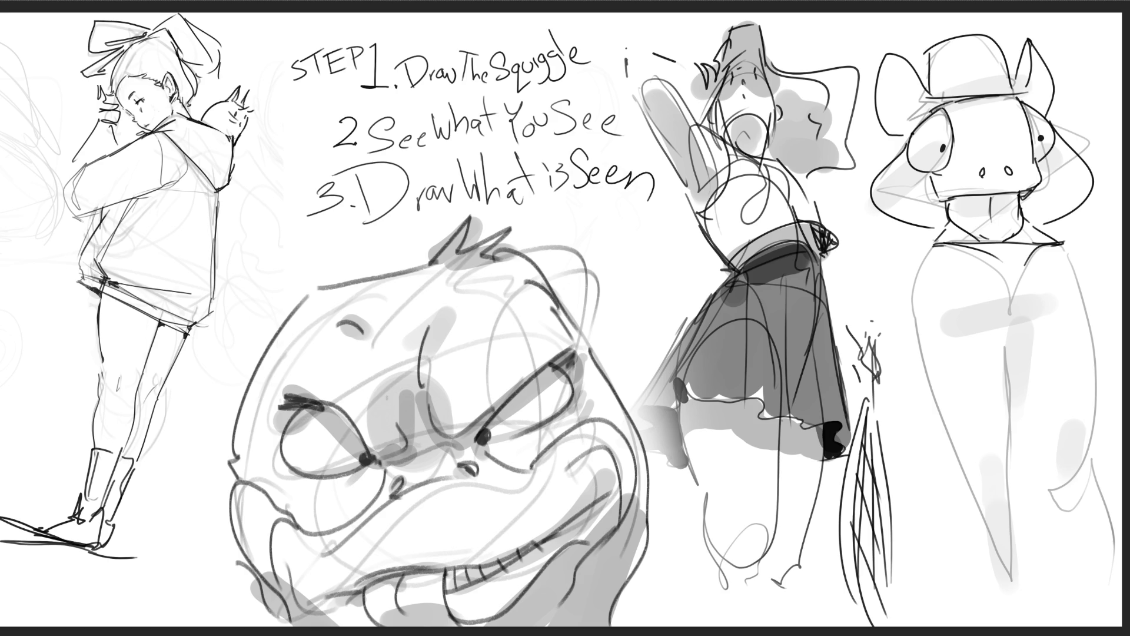
Draw a long coat with waistline and lapel, then fade the figure to light grey
{"action": "left_click_drag", "start_coordinate": [944, 190], "coordinate": [952, 292]}
{"action": "left_click_drag", "start_coordinate": [1024, 189], "coordinate": [1042, 303]}
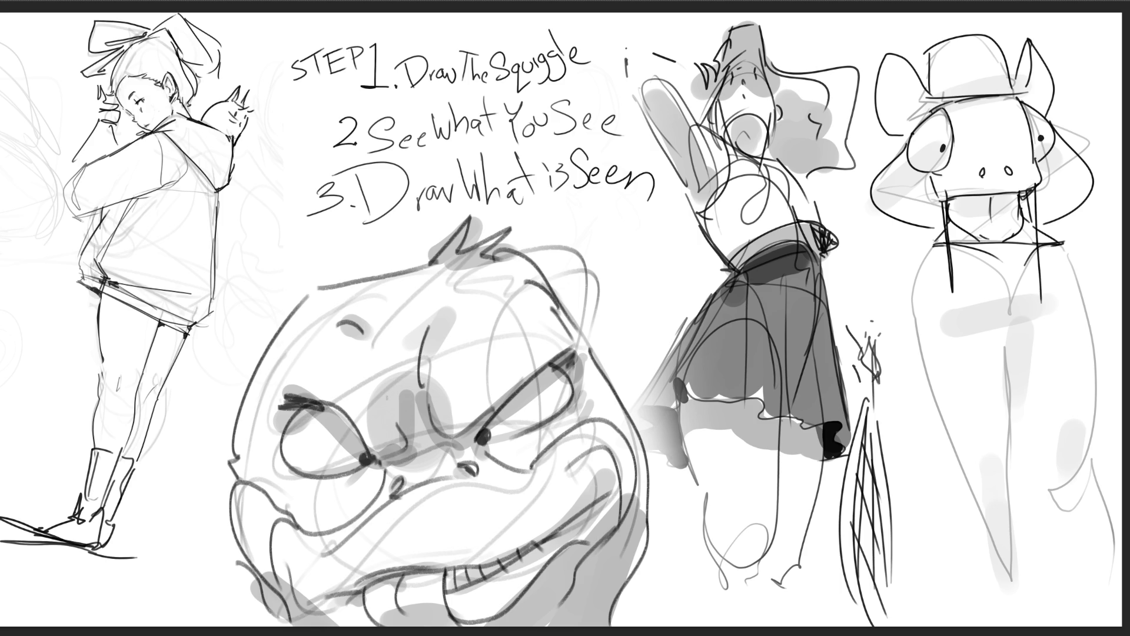
{"action": "mouse_move", "coordinate": [947, 235]}
{"action": "left_mouse_down"}
{"action": "mouse_move", "coordinate": [974, 265]}
{"action": "mouse_move", "coordinate": [1026, 259]}
{"action": "left_mouse_up"}
{"action": "left_click_drag", "start_coordinate": [1039, 253], "coordinate": [1064, 240]}
{"action": "left_click_drag", "start_coordinate": [1015, 272], "coordinate": [1042, 253]}
{"action": "mouse_move", "coordinate": [925, 225]}
{"action": "left_mouse_down"}
{"action": "mouse_move", "coordinate": [953, 356]}
{"action": "mouse_move", "coordinate": [1026, 463]}
{"action": "left_mouse_up"}
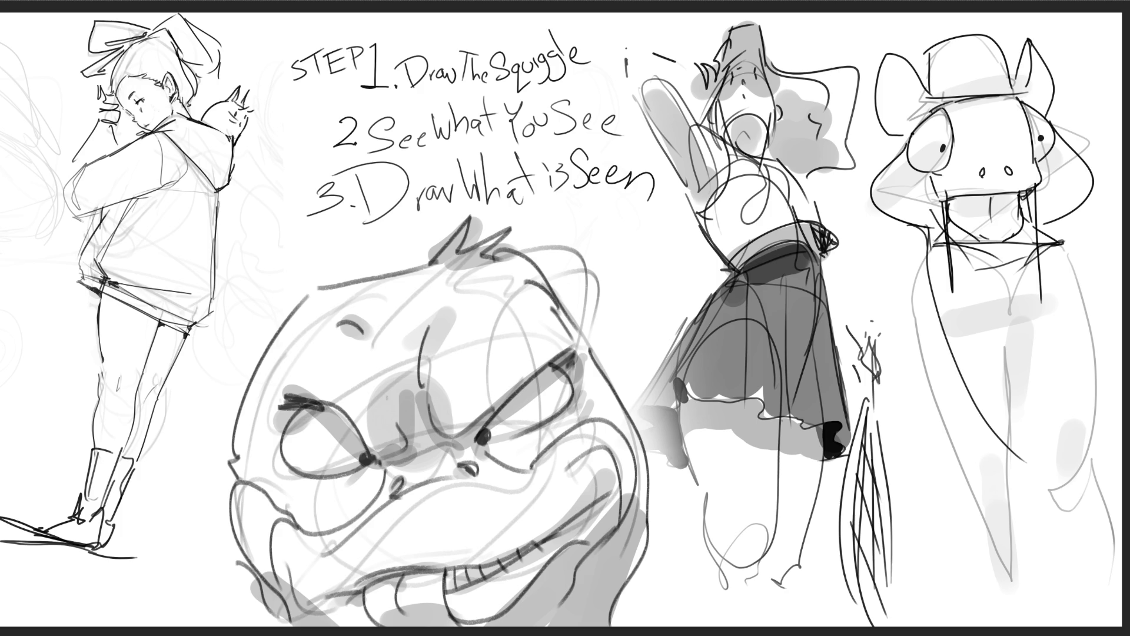
{"action": "left_click_drag", "start_coordinate": [1094, 191], "coordinate": [926, 327]}
{"action": "mouse_move", "coordinate": [916, 227]}
{"action": "left_mouse_down"}
{"action": "mouse_move", "coordinate": [900, 376]}
{"action": "mouse_move", "coordinate": [974, 532]}
{"action": "left_mouse_up"}
{"action": "left_click_drag", "start_coordinate": [1021, 253], "coordinate": [1041, 571]}
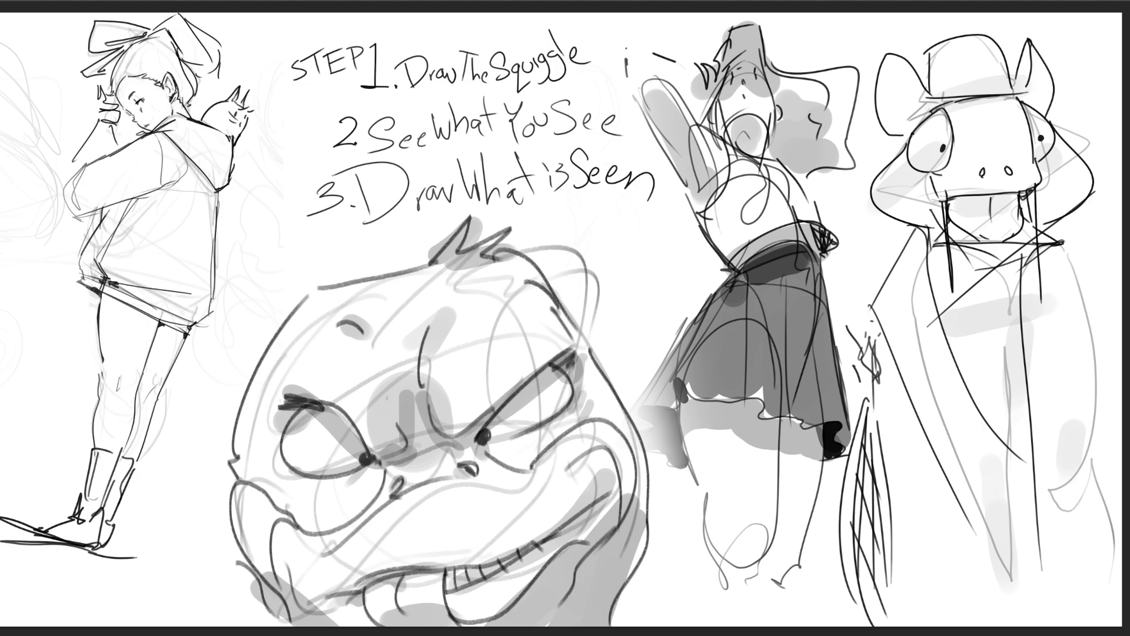
{"action": "mouse_move", "coordinate": [1063, 309]}
{"action": "left_mouse_down"}
{"action": "mouse_move", "coordinate": [1019, 196]}
{"action": "mouse_move", "coordinate": [942, 153]}
{"action": "mouse_move", "coordinate": [997, 438]}
{"action": "left_mouse_up"}
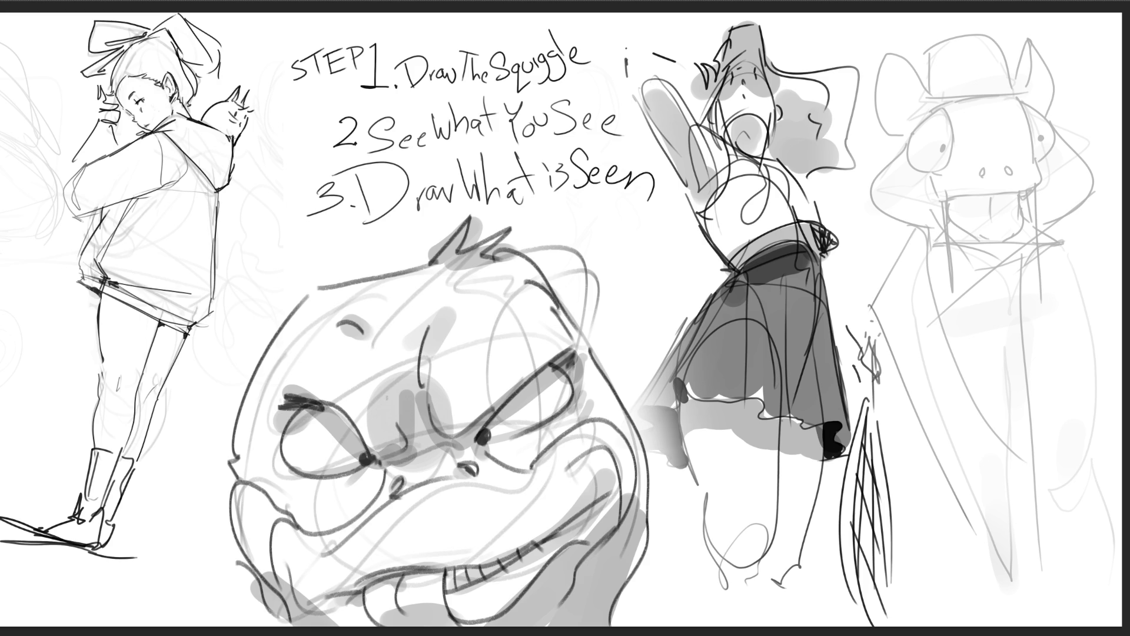
Draw a long black moustache and fill the snout solid black
{"action": "mouse_move", "coordinate": [995, 186]}
{"action": "left_mouse_down"}
{"action": "mouse_move", "coordinate": [945, 200]}
{"action": "mouse_move", "coordinate": [953, 359]}
{"action": "left_mouse_up"}
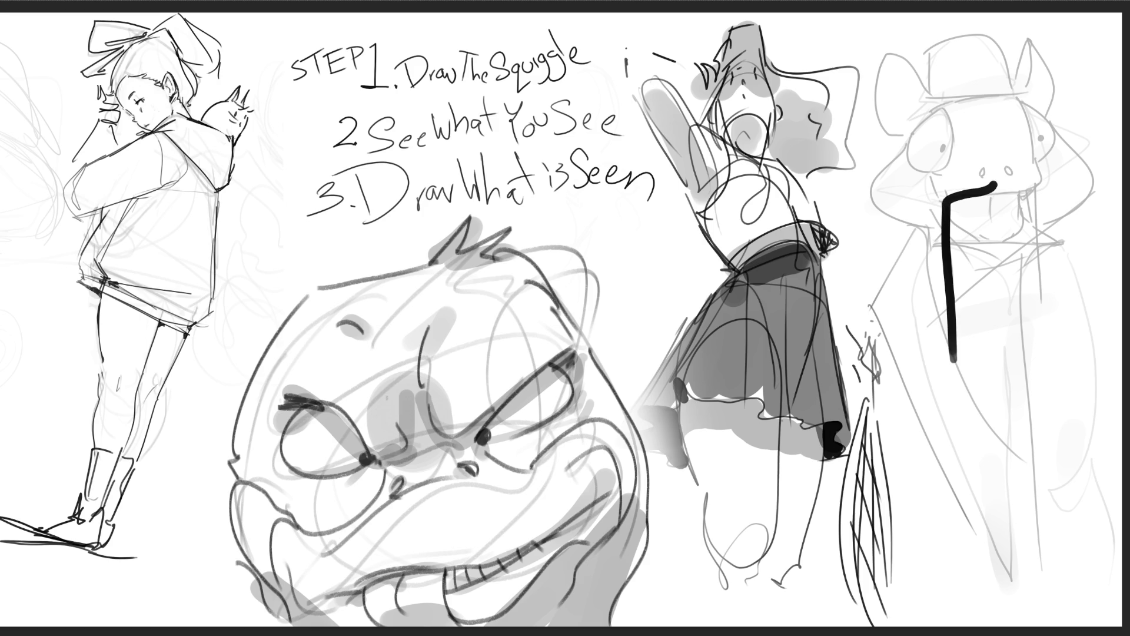
{"action": "mouse_move", "coordinate": [1005, 186]}
{"action": "left_mouse_down"}
{"action": "mouse_move", "coordinate": [1035, 277]}
{"action": "mouse_move", "coordinate": [1041, 387]}
{"action": "left_mouse_up"}
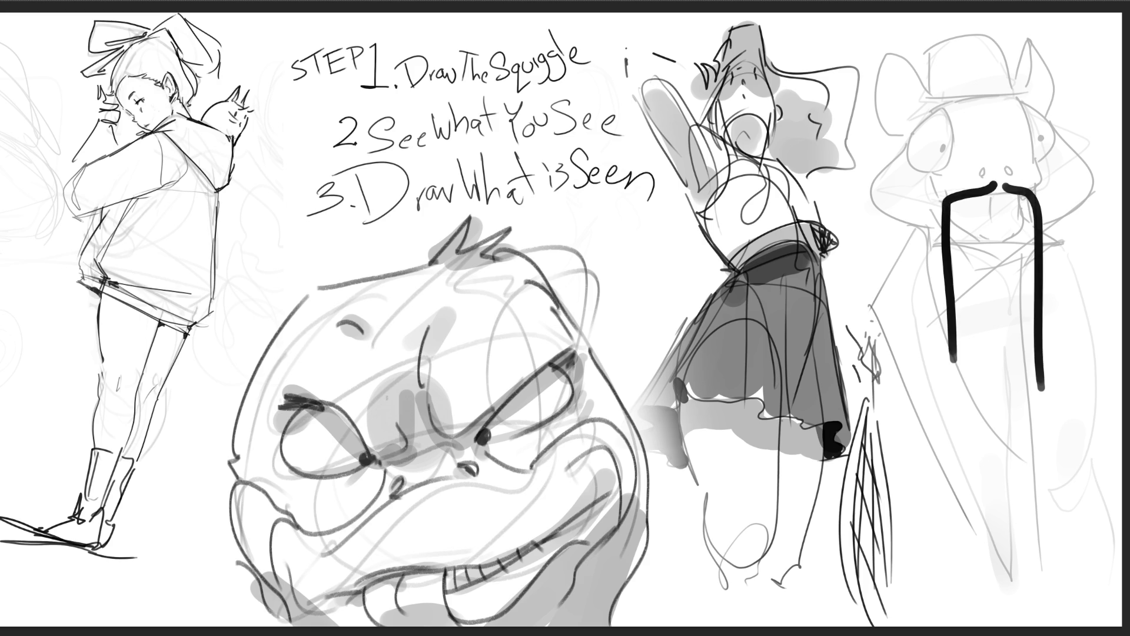
{"action": "mouse_move", "coordinate": [951, 200]}
{"action": "left_mouse_down"}
{"action": "mouse_move", "coordinate": [1025, 193]}
{"action": "mouse_move", "coordinate": [1008, 254]}
{"action": "left_mouse_up"}
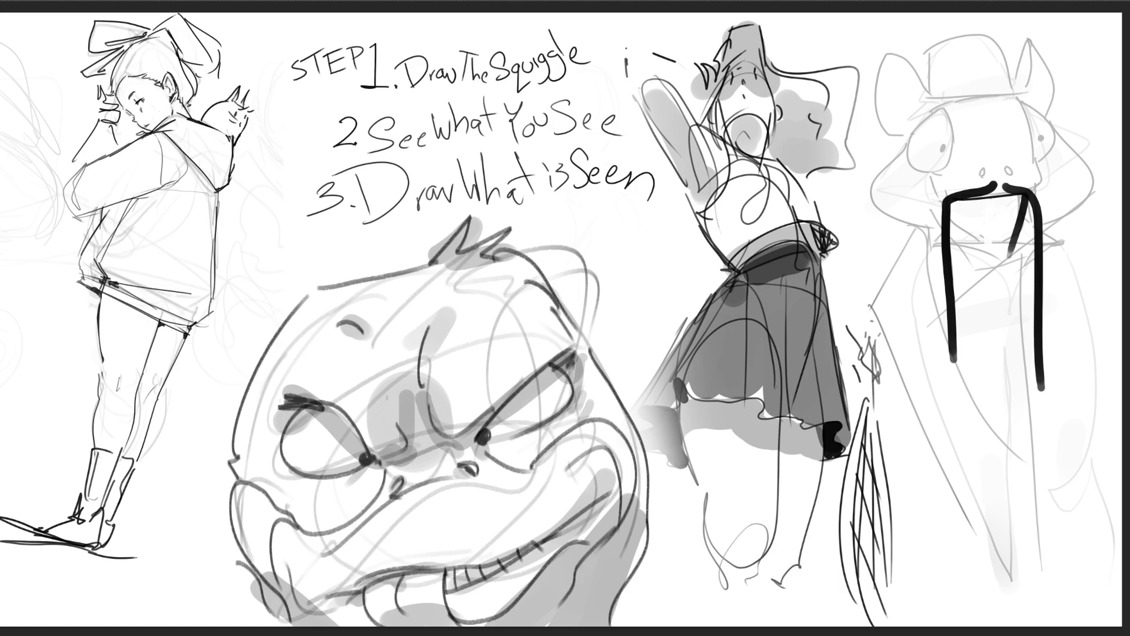
{"action": "left_click_drag", "start_coordinate": [925, 114], "coordinate": [869, 194]}
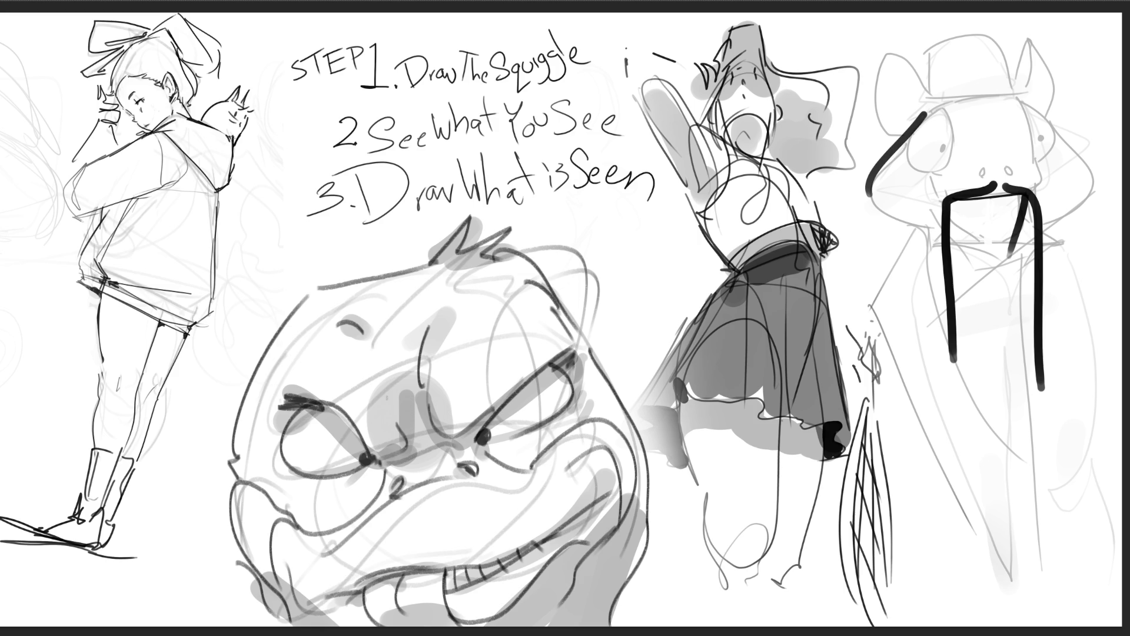
{"action": "mouse_move", "coordinate": [924, 170]}
{"action": "left_mouse_down"}
{"action": "mouse_move", "coordinate": [934, 187]}
{"action": "mouse_move", "coordinate": [907, 206]}
{"action": "mouse_move", "coordinate": [883, 211]}
{"action": "mouse_move", "coordinate": [869, 194]}
{"action": "left_mouse_up"}
{"action": "mouse_move", "coordinate": [923, 115]}
{"action": "left_mouse_down"}
{"action": "mouse_move", "coordinate": [874, 203]}
{"action": "mouse_move", "coordinate": [898, 153]}
{"action": "mouse_move", "coordinate": [900, 212]}
{"action": "mouse_move", "coordinate": [911, 171]}
{"action": "mouse_move", "coordinate": [929, 177]}
{"action": "mouse_move", "coordinate": [915, 169]}
{"action": "left_mouse_up"}
{"action": "mouse_move", "coordinate": [899, 208]}
{"action": "left_mouse_down"}
{"action": "mouse_move", "coordinate": [929, 189]}
{"action": "mouse_move", "coordinate": [931, 199]}
{"action": "left_mouse_up"}
Ink the bold right eye with its pupil and hatching, and fill the two nostrils
{"action": "mouse_move", "coordinate": [949, 106]}
{"action": "left_mouse_down"}
{"action": "mouse_move", "coordinate": [971, 119]}
{"action": "mouse_move", "coordinate": [983, 100]}
{"action": "mouse_move", "coordinate": [1003, 97]}
{"action": "mouse_move", "coordinate": [1009, 109]}
{"action": "mouse_move", "coordinate": [998, 112]}
{"action": "mouse_move", "coordinate": [1013, 100]}
{"action": "mouse_move", "coordinate": [939, 104]}
{"action": "mouse_move", "coordinate": [912, 153]}
{"action": "mouse_move", "coordinate": [928, 147]}
{"action": "mouse_move", "coordinate": [908, 169]}
{"action": "mouse_move", "coordinate": [954, 158]}
{"action": "mouse_move", "coordinate": [938, 156]}
{"action": "left_mouse_up"}
{"action": "key", "text": "ctrl+z"}
{"action": "mouse_move", "coordinate": [1042, 107]}
{"action": "left_mouse_down"}
{"action": "mouse_move", "coordinate": [1059, 154]}
{"action": "mouse_move", "coordinate": [1040, 169]}
{"action": "left_mouse_up"}
{"action": "left_click_drag", "start_coordinate": [1044, 139], "coordinate": [1045, 147]}
{"action": "mouse_move", "coordinate": [1024, 103]}
{"action": "left_mouse_down"}
{"action": "mouse_move", "coordinate": [1076, 149]}
{"action": "mouse_move", "coordinate": [1042, 186]}
{"action": "left_mouse_up"}
{"action": "mouse_move", "coordinate": [1072, 175]}
{"action": "left_mouse_down"}
{"action": "mouse_move", "coordinate": [1045, 191]}
{"action": "mouse_move", "coordinate": [1068, 177]}
{"action": "left_mouse_up"}
{"action": "left_click_drag", "start_coordinate": [984, 168], "coordinate": [1032, 174]}
{"action": "left_click_drag", "start_coordinate": [1048, 170], "coordinate": [1036, 191]}
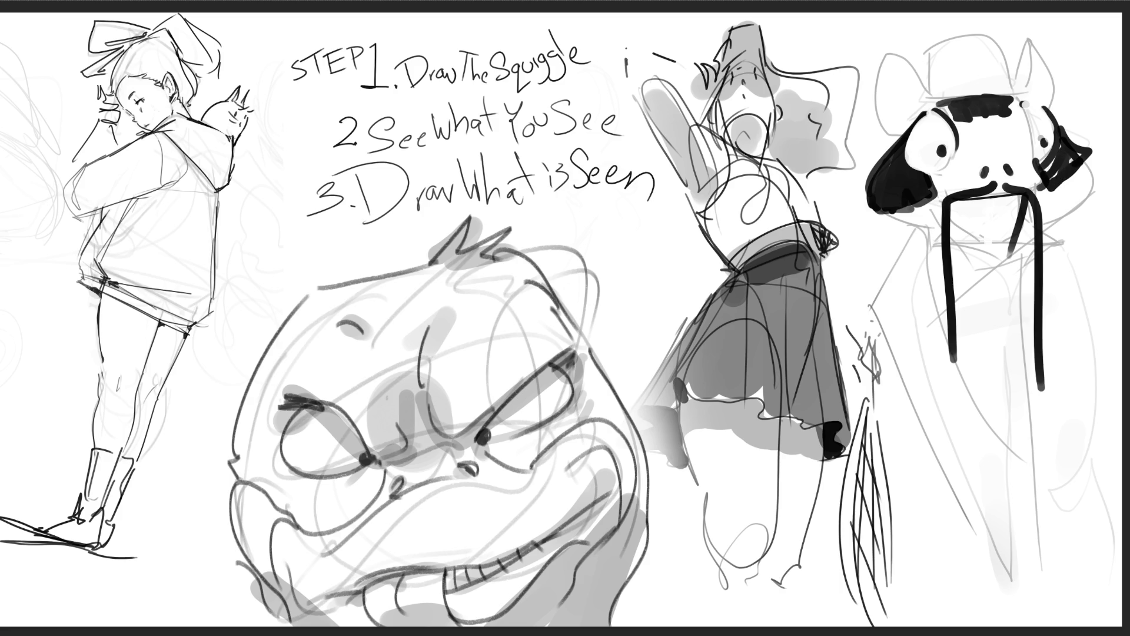
{"action": "key", "text": "ctrl+z"}
{"action": "mouse_move", "coordinate": [934, 178]}
{"action": "left_mouse_down"}
{"action": "mouse_move", "coordinate": [942, 176]}
{"action": "mouse_move", "coordinate": [941, 211]}
{"action": "left_mouse_up"}
Pen the coat's collar, sides and hem, then the left ear and hat crown
{"action": "mouse_move", "coordinate": [913, 260]}
{"action": "left_mouse_down"}
{"action": "mouse_move", "coordinate": [924, 229]}
{"action": "mouse_move", "coordinate": [1014, 246]}
{"action": "mouse_move", "coordinate": [1072, 233]}
{"action": "left_mouse_up"}
{"action": "left_click_drag", "start_coordinate": [1072, 243], "coordinate": [1090, 262]}
{"action": "mouse_move", "coordinate": [934, 236]}
{"action": "left_mouse_down"}
{"action": "mouse_move", "coordinate": [881, 281]}
{"action": "mouse_move", "coordinate": [1000, 554]}
{"action": "left_mouse_up"}
{"action": "mouse_move", "coordinate": [958, 242]}
{"action": "left_mouse_down"}
{"action": "mouse_move", "coordinate": [1027, 259]}
{"action": "mouse_move", "coordinate": [1112, 258]}
{"action": "mouse_move", "coordinate": [1047, 571]}
{"action": "left_mouse_up"}
{"action": "left_click_drag", "start_coordinate": [1092, 441], "coordinate": [1047, 590]}
{"action": "mouse_move", "coordinate": [873, 295]}
{"action": "left_mouse_down"}
{"action": "mouse_move", "coordinate": [886, 423]}
{"action": "mouse_move", "coordinate": [927, 473]}
{"action": "left_mouse_up"}
{"action": "mouse_move", "coordinate": [1115, 277]}
{"action": "left_mouse_down"}
{"action": "mouse_move", "coordinate": [1083, 473]}
{"action": "mouse_move", "coordinate": [1105, 479]}
{"action": "left_mouse_up"}
{"action": "mouse_move", "coordinate": [923, 481]}
{"action": "left_mouse_down"}
{"action": "mouse_move", "coordinate": [944, 551]}
{"action": "mouse_move", "coordinate": [1079, 579]}
{"action": "left_mouse_up"}
{"action": "left_click_drag", "start_coordinate": [1089, 468], "coordinate": [1089, 530]}
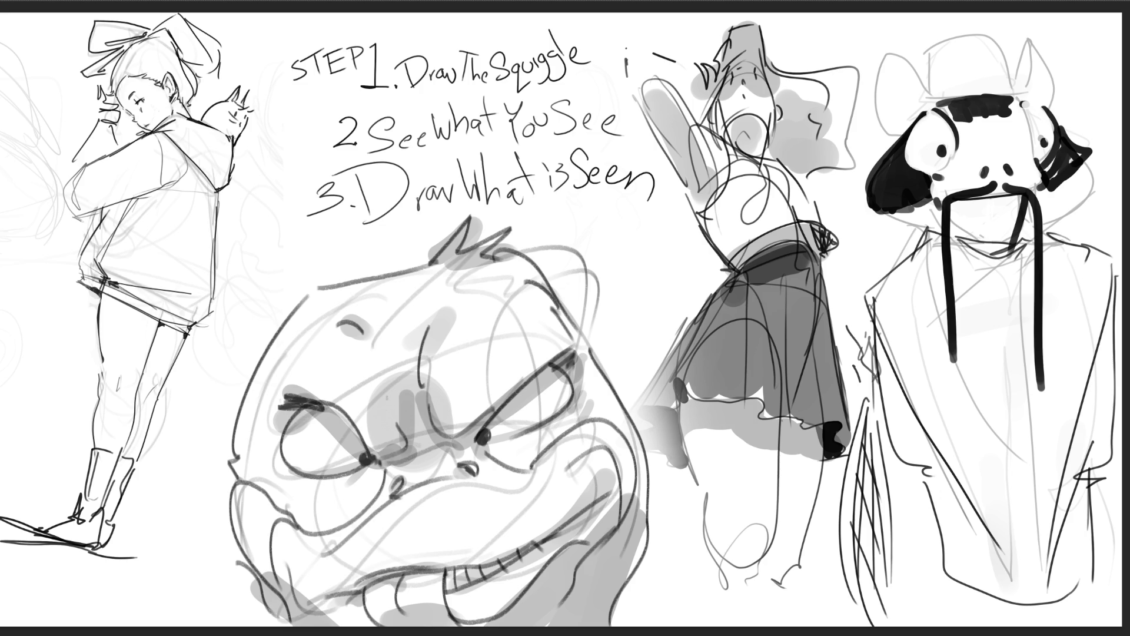
{"action": "mouse_move", "coordinate": [901, 128]}
{"action": "left_mouse_down"}
{"action": "mouse_move", "coordinate": [883, 55]}
{"action": "mouse_move", "coordinate": [932, 93]}
{"action": "mouse_move", "coordinate": [1010, 88]}
{"action": "mouse_move", "coordinate": [1027, 84]}
{"action": "mouse_move", "coordinate": [1051, 42]}
{"action": "mouse_move", "coordinate": [1021, 92]}
{"action": "left_mouse_up"}
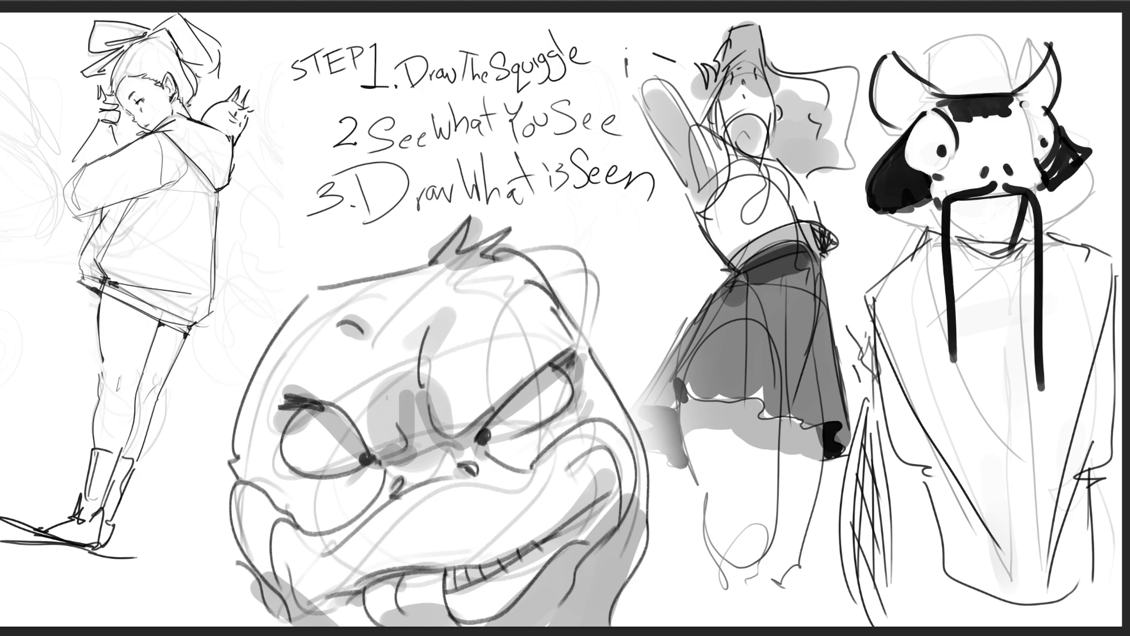
{"action": "mouse_move", "coordinate": [924, 82]}
{"action": "left_mouse_down"}
{"action": "mouse_move", "coordinate": [978, 36]}
{"action": "mouse_move", "coordinate": [1024, 84]}
{"action": "left_mouse_up"}
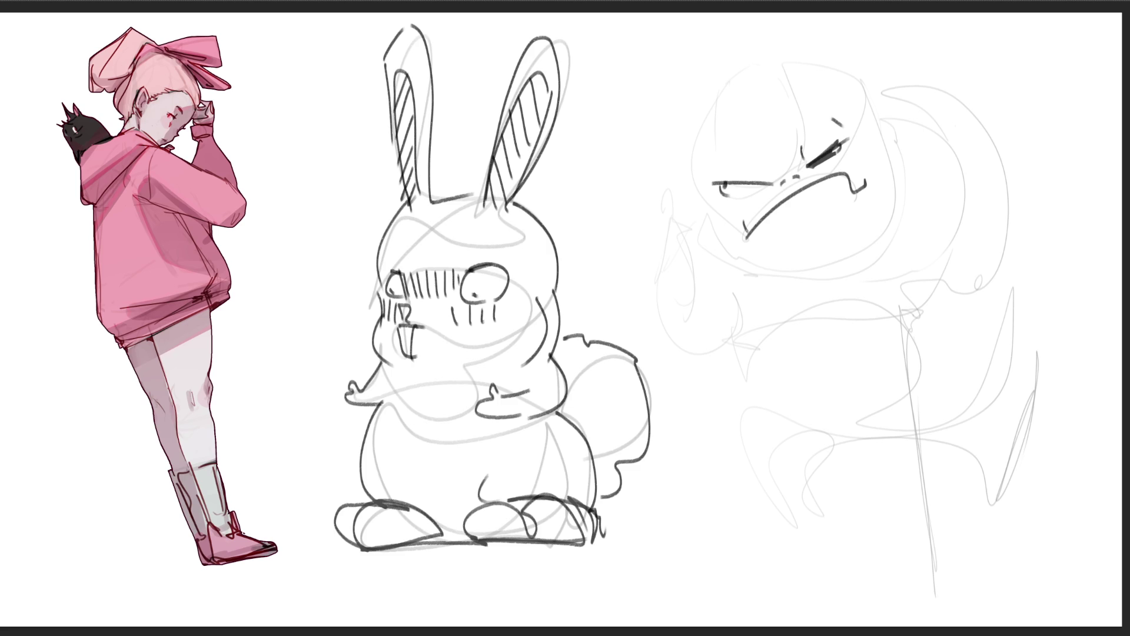
On the next sketch page, ink the left edge of the rough face
{"action": "left_click_drag", "start_coordinate": [700, 134], "coordinate": [710, 205]}
Ink the creature's raised forearm, cheek, chin and the top of its head
{"action": "mouse_move", "coordinate": [657, 204]}
{"action": "left_mouse_down"}
{"action": "mouse_move", "coordinate": [655, 190]}
{"action": "mouse_move", "coordinate": [676, 189]}
{"action": "mouse_move", "coordinate": [689, 215]}
{"action": "mouse_move", "coordinate": [689, 251]}
{"action": "mouse_move", "coordinate": [645, 293]}
{"action": "mouse_move", "coordinate": [681, 333]}
{"action": "left_mouse_up"}
{"action": "mouse_move", "coordinate": [687, 242]}
{"action": "left_mouse_down"}
{"action": "mouse_move", "coordinate": [694, 296]}
{"action": "mouse_move", "coordinate": [673, 334]}
{"action": "mouse_move", "coordinate": [704, 238]}
{"action": "left_mouse_up"}
{"action": "mouse_move", "coordinate": [682, 333]}
{"action": "left_mouse_down"}
{"action": "mouse_move", "coordinate": [722, 316]}
{"action": "mouse_move", "coordinate": [746, 288]}
{"action": "left_mouse_up"}
{"action": "mouse_move", "coordinate": [740, 272]}
{"action": "left_mouse_down"}
{"action": "mouse_move", "coordinate": [819, 311]}
{"action": "mouse_move", "coordinate": [891, 313]}
{"action": "left_mouse_up"}
{"action": "left_click_drag", "start_coordinate": [735, 246], "coordinate": [754, 271]}
{"action": "mouse_move", "coordinate": [898, 199]}
{"action": "left_mouse_down"}
{"action": "mouse_move", "coordinate": [900, 231]}
{"action": "mouse_move", "coordinate": [875, 270]}
{"action": "left_mouse_up"}
{"action": "mouse_move", "coordinate": [773, 278]}
{"action": "left_mouse_down"}
{"action": "mouse_move", "coordinate": [806, 292]}
{"action": "mouse_move", "coordinate": [825, 274]}
{"action": "left_mouse_up"}
{"action": "mouse_move", "coordinate": [705, 120]}
{"action": "left_mouse_down"}
{"action": "mouse_move", "coordinate": [723, 90]}
{"action": "mouse_move", "coordinate": [798, 65]}
{"action": "mouse_move", "coordinate": [906, 133]}
{"action": "mouse_move", "coordinate": [910, 165]}
{"action": "left_mouse_up"}
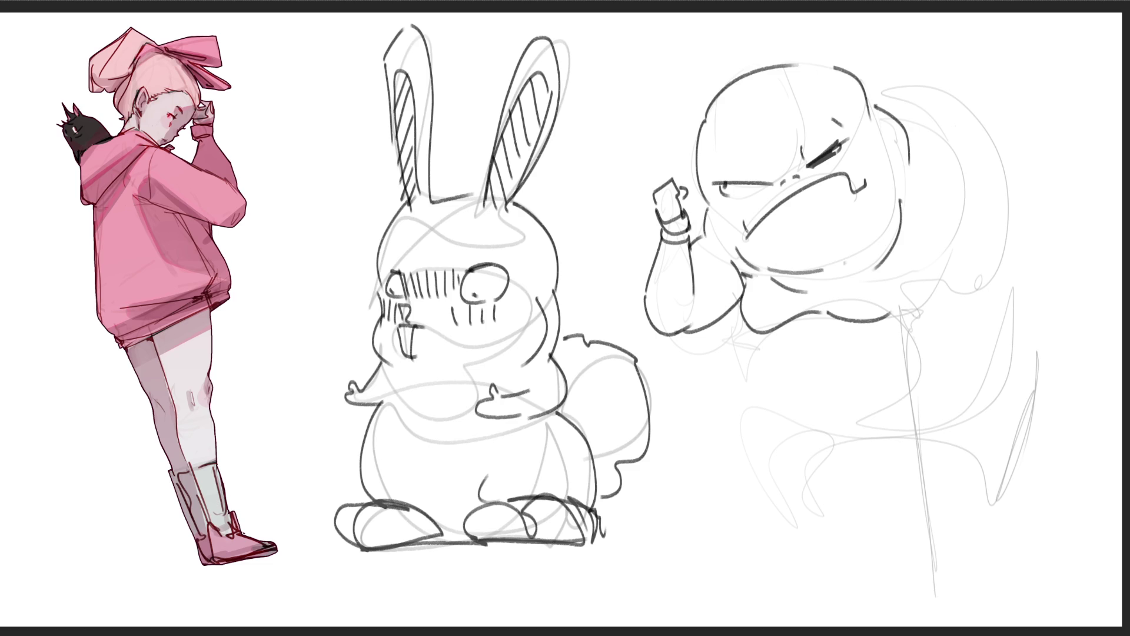
{"action": "mouse_move", "coordinate": [896, 293]}
{"action": "left_mouse_down"}
{"action": "mouse_move", "coordinate": [893, 320]}
{"action": "mouse_move", "coordinate": [921, 316]}
{"action": "mouse_move", "coordinate": [949, 267]}
{"action": "left_mouse_up"}
Outline the shoulder, back and crossed shell, and add spots to the head
{"action": "left_click_drag", "start_coordinate": [936, 227], "coordinate": [932, 255]}
{"action": "left_click_drag", "start_coordinate": [1000, 198], "coordinate": [1007, 310]}
{"action": "left_click_drag", "start_coordinate": [924, 315], "coordinate": [988, 316]}
{"action": "left_click_drag", "start_coordinate": [905, 137], "coordinate": [998, 207]}
{"action": "mouse_move", "coordinate": [863, 93]}
{"action": "left_mouse_down"}
{"action": "mouse_move", "coordinate": [901, 83]}
{"action": "mouse_move", "coordinate": [1048, 259]}
{"action": "mouse_move", "coordinate": [1053, 341]}
{"action": "left_mouse_up"}
{"action": "mouse_move", "coordinate": [914, 90]}
{"action": "left_mouse_down"}
{"action": "mouse_move", "coordinate": [908, 139]}
{"action": "mouse_move", "coordinate": [949, 158]}
{"action": "left_mouse_up"}
{"action": "mouse_move", "coordinate": [993, 152]}
{"action": "left_mouse_down"}
{"action": "mouse_move", "coordinate": [985, 184]}
{"action": "mouse_move", "coordinate": [1007, 214]}
{"action": "left_mouse_up"}
{"action": "left_click_drag", "start_coordinate": [1046, 213], "coordinate": [1030, 252]}
{"action": "left_click_drag", "start_coordinate": [1064, 256], "coordinate": [1037, 310]}
{"action": "mouse_move", "coordinate": [852, 69]}
{"action": "left_mouse_down"}
{"action": "mouse_move", "coordinate": [910, 63]}
{"action": "mouse_move", "coordinate": [1040, 218]}
{"action": "left_mouse_up"}
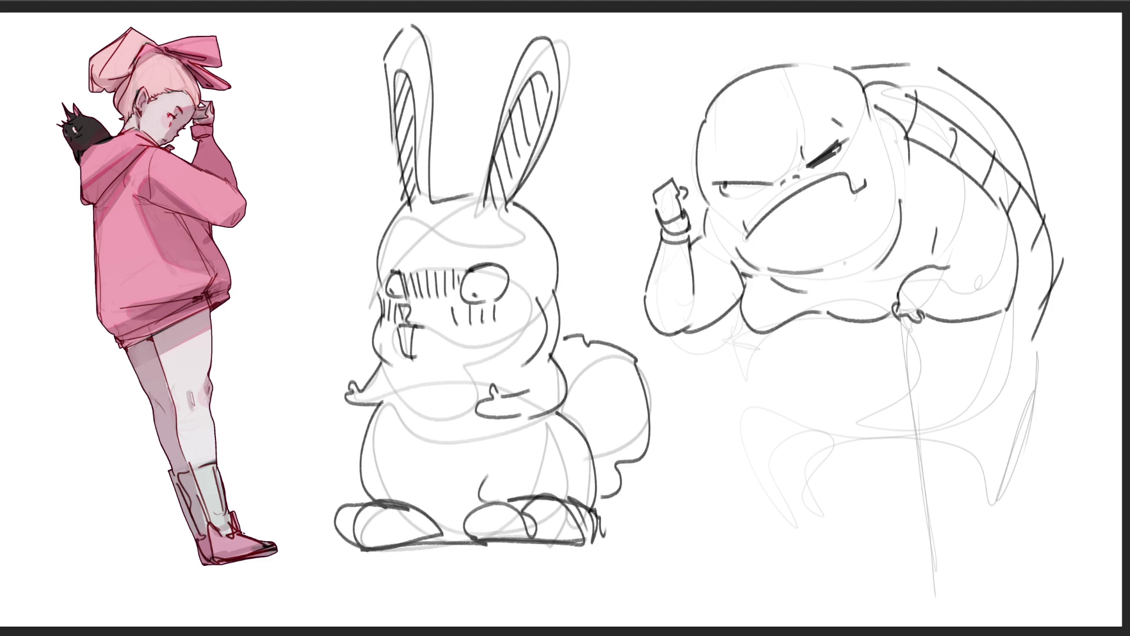
{"action": "mouse_move", "coordinate": [728, 96]}
{"action": "left_mouse_down"}
{"action": "mouse_move", "coordinate": [711, 115]}
{"action": "mouse_move", "coordinate": [721, 94]}
{"action": "mouse_move", "coordinate": [762, 105]}
{"action": "mouse_move", "coordinate": [827, 65]}
{"action": "left_mouse_up"}
Outline the belly and draw stripes across it
{"action": "left_click_drag", "start_coordinate": [761, 334], "coordinate": [786, 405]}
{"action": "mouse_move", "coordinate": [974, 309]}
{"action": "left_mouse_down"}
{"action": "mouse_move", "coordinate": [1012, 321]}
{"action": "mouse_move", "coordinate": [953, 436]}
{"action": "left_mouse_up"}
{"action": "left_click_drag", "start_coordinate": [791, 402], "coordinate": [879, 441]}
{"action": "left_click_drag", "start_coordinate": [780, 329], "coordinate": [882, 316]}
{"action": "left_click_drag", "start_coordinate": [750, 369], "coordinate": [945, 333]}
{"action": "left_click_drag", "start_coordinate": [789, 395], "coordinate": [930, 377]}
{"action": "left_click_drag", "start_coordinate": [833, 426], "coordinate": [987, 386]}
Add a long cane, two legs with knees and feet, and a pointed tail
{"action": "mouse_move", "coordinate": [898, 313]}
{"action": "left_mouse_down"}
{"action": "mouse_move", "coordinate": [939, 626]}
{"action": "mouse_move", "coordinate": [909, 342]}
{"action": "mouse_move", "coordinate": [939, 595]}
{"action": "left_mouse_up"}
{"action": "left_click_drag", "start_coordinate": [920, 575], "coordinate": [929, 595]}
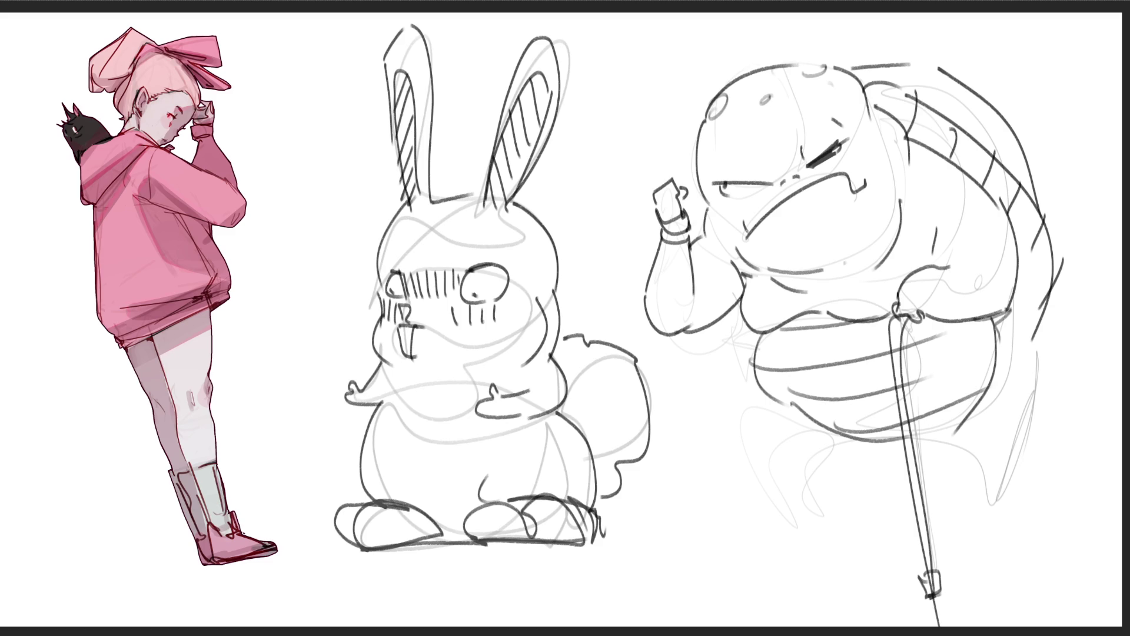
{"action": "mouse_move", "coordinate": [761, 398]}
{"action": "left_mouse_down"}
{"action": "mouse_move", "coordinate": [743, 413]}
{"action": "mouse_move", "coordinate": [785, 507]}
{"action": "left_mouse_up"}
{"action": "mouse_move", "coordinate": [841, 431]}
{"action": "left_mouse_down"}
{"action": "mouse_move", "coordinate": [806, 500]}
{"action": "mouse_move", "coordinate": [788, 507]}
{"action": "left_mouse_up"}
{"action": "left_click_drag", "start_coordinate": [780, 516], "coordinate": [808, 513]}
{"action": "mouse_move", "coordinate": [749, 462]}
{"action": "left_mouse_down"}
{"action": "mouse_move", "coordinate": [743, 415]}
{"action": "mouse_move", "coordinate": [771, 459]}
{"action": "left_mouse_up"}
{"action": "mouse_move", "coordinate": [934, 437]}
{"action": "left_mouse_down"}
{"action": "mouse_move", "coordinate": [982, 505]}
{"action": "mouse_move", "coordinate": [1000, 430]}
{"action": "mouse_move", "coordinate": [997, 474]}
{"action": "left_mouse_up"}
{"action": "left_click_drag", "start_coordinate": [983, 508], "coordinate": [1028, 511]}
{"action": "left_click_drag", "start_coordinate": [1041, 340], "coordinate": [999, 521]}
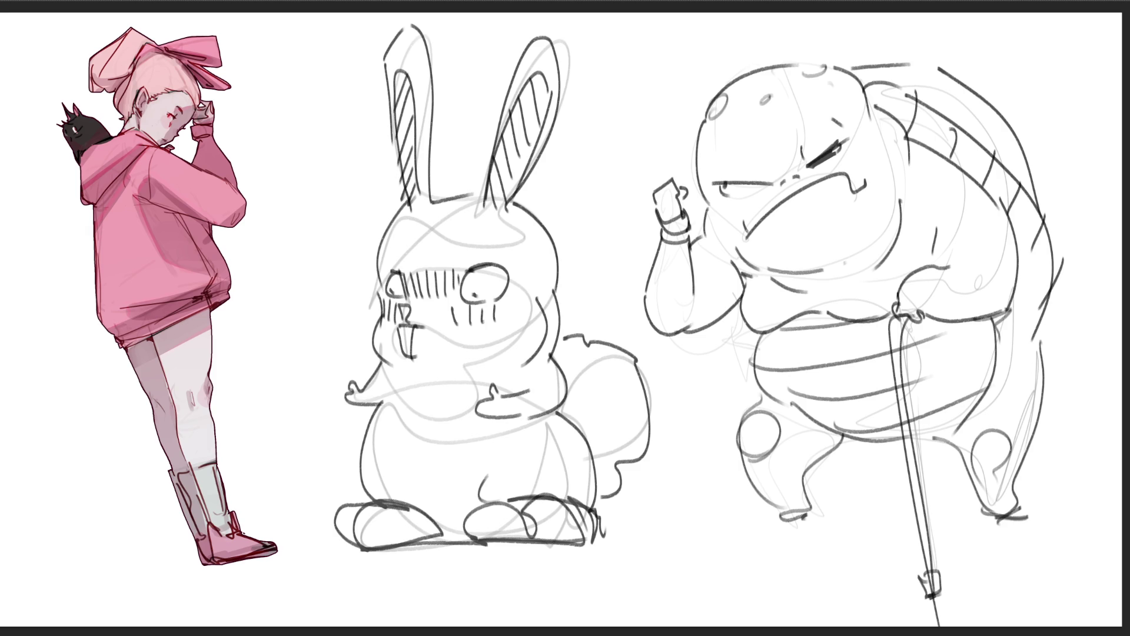
{"action": "left_click_drag", "start_coordinate": [1045, 388], "coordinate": [1089, 389]}
{"action": "left_click_drag", "start_coordinate": [1089, 389], "coordinate": [1047, 416]}
Draw a spear with a pointed tip in the turtle's raised hand
{"action": "mouse_move", "coordinate": [662, 127]}
{"action": "left_mouse_down"}
{"action": "mouse_move", "coordinate": [675, 196]}
{"action": "mouse_move", "coordinate": [680, 188]}
{"action": "left_mouse_up"}
{"action": "left_click_drag", "start_coordinate": [662, 128], "coordinate": [660, 97]}
{"action": "left_click_drag", "start_coordinate": [660, 96], "coordinate": [668, 134]}
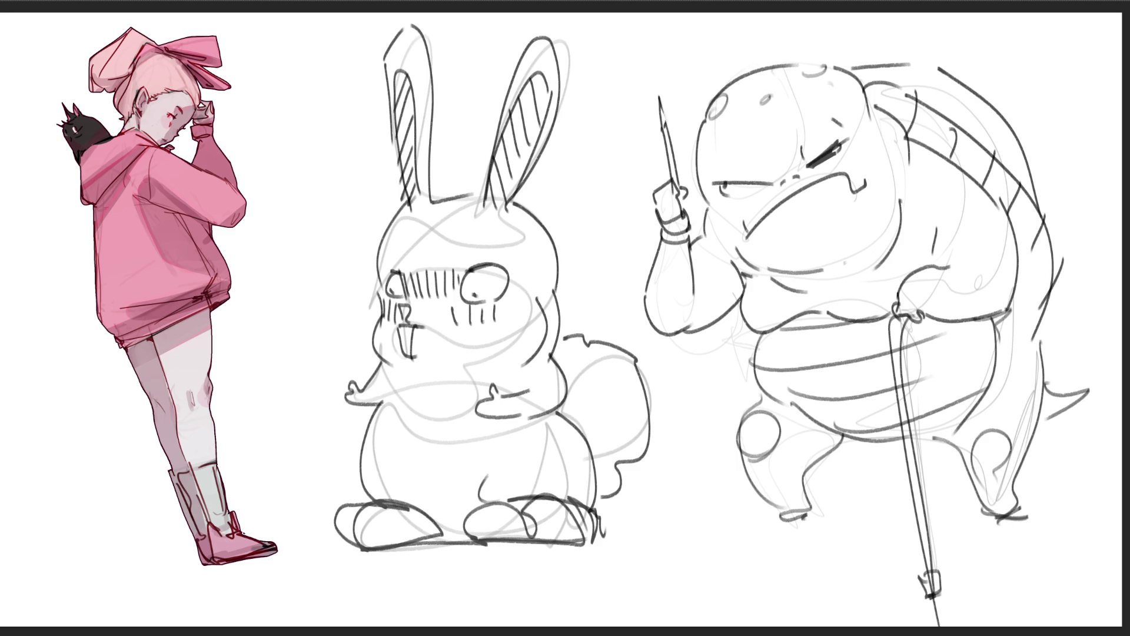
Hatch a flat perspective ground plane beneath the turtle's feet
{"action": "mouse_move", "coordinate": [857, 508]}
{"action": "left_mouse_down"}
{"action": "mouse_move", "coordinate": [683, 536]}
{"action": "mouse_move", "coordinate": [1077, 515]}
{"action": "left_mouse_up"}
{"action": "left_click_drag", "start_coordinate": [743, 530], "coordinate": [1017, 513]}
{"action": "mouse_move", "coordinate": [931, 526]}
{"action": "left_mouse_down"}
{"action": "mouse_move", "coordinate": [1091, 546]}
{"action": "mouse_move", "coordinate": [668, 533]}
{"action": "mouse_move", "coordinate": [986, 594]}
{"action": "left_mouse_up"}
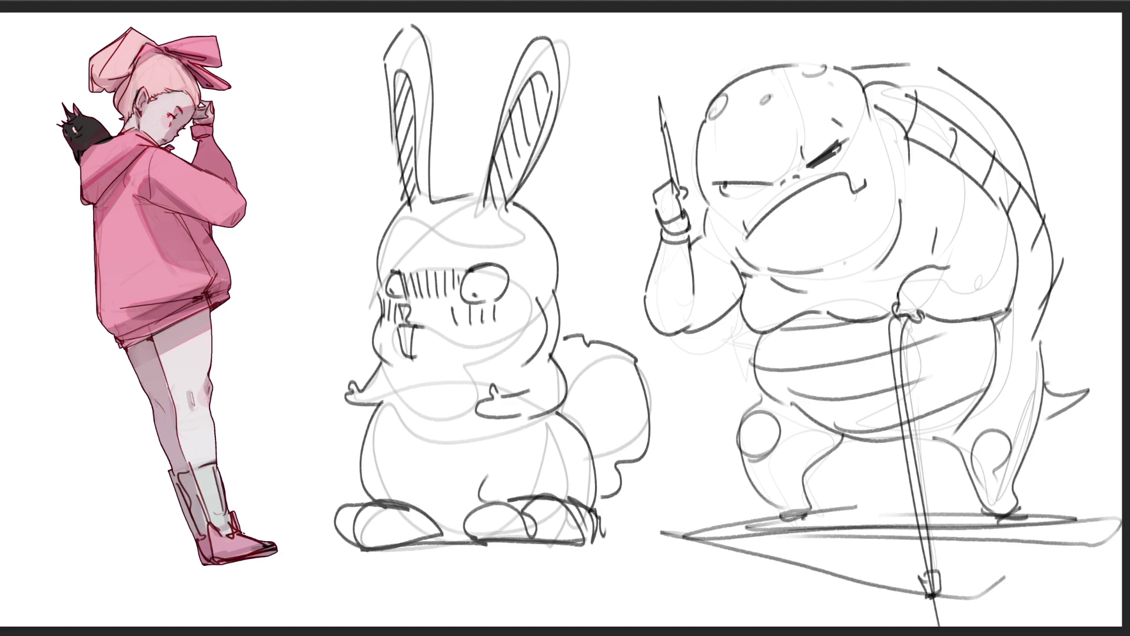
{"action": "left_click_drag", "start_coordinate": [1083, 521], "coordinate": [901, 611]}
{"action": "left_click_drag", "start_coordinate": [865, 513], "coordinate": [1029, 492]}
{"action": "mouse_move", "coordinate": [1080, 478]}
{"action": "left_mouse_down"}
{"action": "mouse_move", "coordinate": [1065, 532]}
{"action": "mouse_move", "coordinate": [819, 526]}
{"action": "mouse_move", "coordinate": [1072, 496]}
{"action": "mouse_move", "coordinate": [1094, 521]}
{"action": "left_mouse_up"}
{"action": "mouse_move", "coordinate": [971, 586]}
{"action": "left_mouse_down"}
{"action": "mouse_move", "coordinate": [1094, 532]}
{"action": "mouse_move", "coordinate": [937, 581]}
{"action": "left_mouse_up"}
{"action": "left_click_drag", "start_coordinate": [1038, 525], "coordinate": [879, 570]}
{"action": "left_click_drag", "start_coordinate": [851, 544], "coordinate": [991, 515]}
{"action": "left_click_drag", "start_coordinate": [775, 552], "coordinate": [854, 540]}
{"action": "left_click_drag", "start_coordinate": [769, 531], "coordinate": [932, 509]}
{"action": "left_click_drag", "start_coordinate": [676, 538], "coordinate": [897, 524]}
{"action": "left_click_drag", "start_coordinate": [1063, 476], "coordinate": [1042, 507]}
Add leg lines under the belly, then fade the rabbit and turtle sketches to grey
{"action": "left_click_drag", "start_coordinate": [799, 413], "coordinate": [780, 510]}
{"action": "mouse_move", "coordinate": [811, 422]}
{"action": "left_mouse_down"}
{"action": "mouse_move", "coordinate": [787, 502]}
{"action": "mouse_move", "coordinate": [819, 458]}
{"action": "left_mouse_up"}
{"action": "left_click_drag", "start_coordinate": [851, 426], "coordinate": [822, 479]}
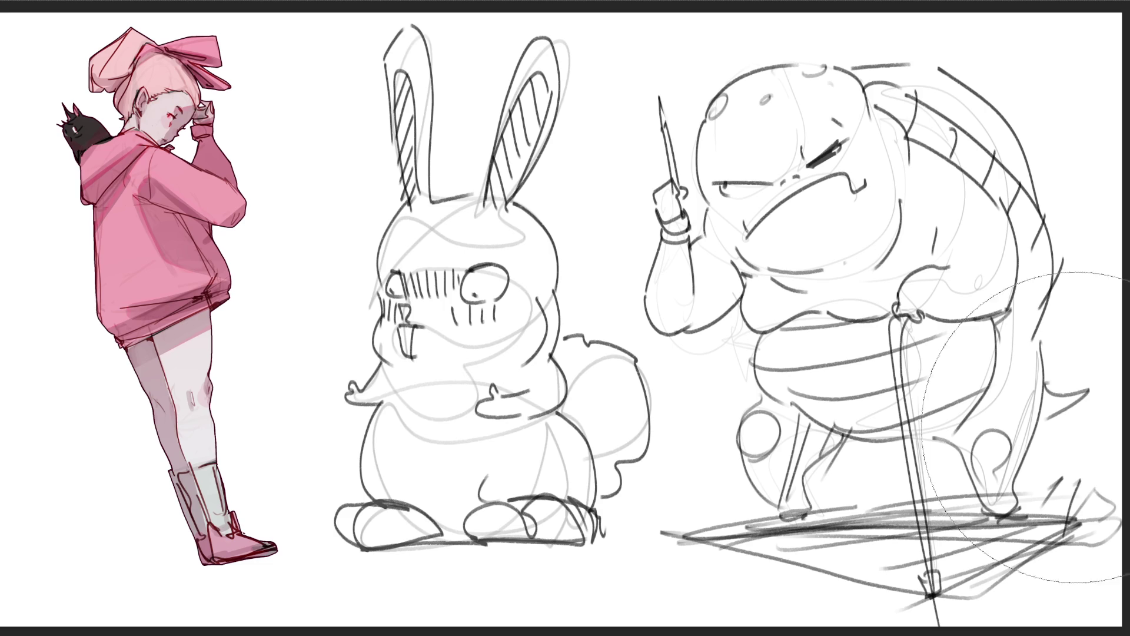
{"action": "mouse_move", "coordinate": [1000, 265]}
{"action": "left_mouse_down"}
{"action": "mouse_move", "coordinate": [542, 505]}
{"action": "mouse_move", "coordinate": [824, 530]}
{"action": "mouse_move", "coordinate": [1125, 480]}
{"action": "mouse_move", "coordinate": [1023, 281]}
{"action": "mouse_move", "coordinate": [1001, 530]}
{"action": "mouse_move", "coordinate": [728, 256]}
{"action": "mouse_move", "coordinate": [609, 117]}
{"action": "left_mouse_up"}
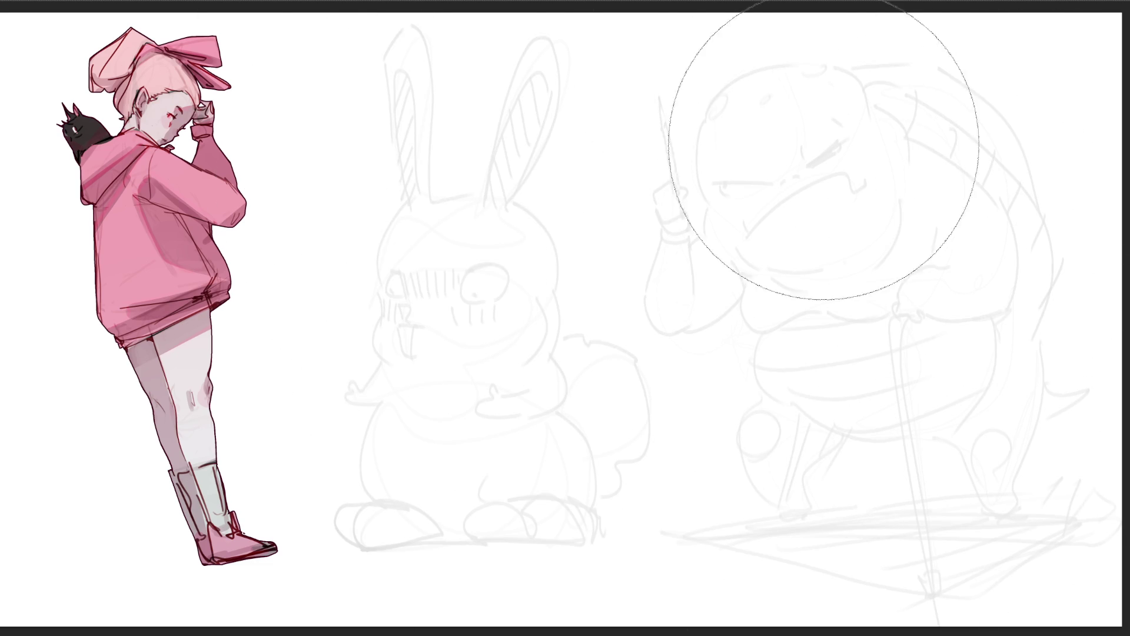
Delete the rabbit and turtle sketches, undoing once, so only the pink girl stays
{"action": "key", "text": "ctrl+z"}
{"action": "key", "text": "ctrl+z"}
{"action": "key", "text": "ctrl+z"}
{"action": "key", "text": "Delete"}
{"action": "key", "text": "ctrl+z"}
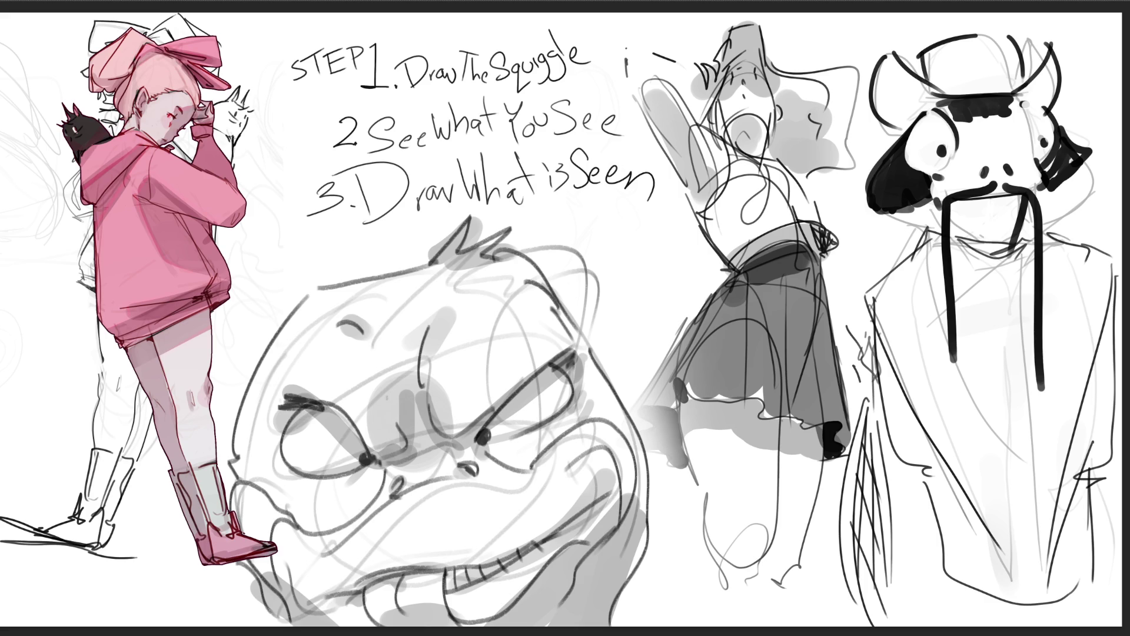
{"action": "key", "text": "Delete"}
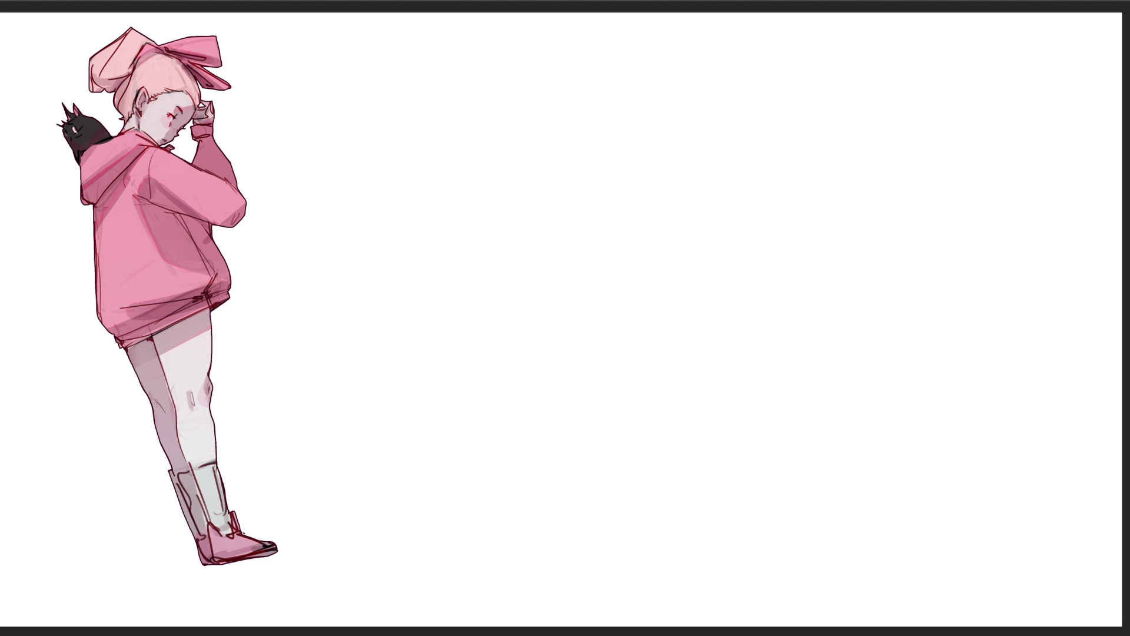
Sketch two legs with knees and feet plus the hips, right of the girl
{"action": "mouse_move", "coordinate": [432, 194]}
{"action": "left_mouse_down"}
{"action": "mouse_move", "coordinate": [453, 97]}
{"action": "mouse_move", "coordinate": [514, 86]}
{"action": "mouse_move", "coordinate": [532, 203]}
{"action": "mouse_move", "coordinate": [497, 303]}
{"action": "left_mouse_up"}
{"action": "left_click_drag", "start_coordinate": [439, 147], "coordinate": [413, 312]}
{"action": "mouse_move", "coordinate": [416, 293]}
{"action": "left_mouse_down"}
{"action": "mouse_move", "coordinate": [476, 316]}
{"action": "mouse_move", "coordinate": [419, 348]}
{"action": "mouse_move", "coordinate": [375, 435]}
{"action": "mouse_move", "coordinate": [368, 606]}
{"action": "left_mouse_up"}
{"action": "mouse_move", "coordinate": [504, 290]}
{"action": "left_mouse_down"}
{"action": "mouse_move", "coordinate": [383, 597]}
{"action": "mouse_move", "coordinate": [504, 288]}
{"action": "left_mouse_up"}
{"action": "left_click_drag", "start_coordinate": [626, 199], "coordinate": [705, 255]}
{"action": "mouse_move", "coordinate": [609, 102]}
{"action": "left_mouse_down"}
{"action": "mouse_move", "coordinate": [571, 152]}
{"action": "mouse_move", "coordinate": [618, 150]}
{"action": "mouse_move", "coordinate": [709, 180]}
{"action": "left_mouse_up"}
{"action": "mouse_move", "coordinate": [565, 198]}
{"action": "left_mouse_down"}
{"action": "mouse_move", "coordinate": [607, 228]}
{"action": "mouse_move", "coordinate": [747, 203]}
{"action": "mouse_move", "coordinate": [782, 254]}
{"action": "mouse_move", "coordinate": [772, 299]}
{"action": "mouse_move", "coordinate": [721, 361]}
{"action": "left_mouse_up"}
{"action": "mouse_move", "coordinate": [723, 352]}
{"action": "left_mouse_down"}
{"action": "mouse_move", "coordinate": [717, 271]}
{"action": "mouse_move", "coordinate": [683, 341]}
{"action": "mouse_move", "coordinate": [644, 479]}
{"action": "left_mouse_up"}
{"action": "mouse_move", "coordinate": [791, 259]}
{"action": "left_mouse_down"}
{"action": "mouse_move", "coordinate": [639, 498]}
{"action": "mouse_move", "coordinate": [625, 438]}
{"action": "mouse_move", "coordinate": [612, 521]}
{"action": "mouse_move", "coordinate": [641, 492]}
{"action": "left_mouse_up"}
{"action": "left_click_drag", "start_coordinate": [589, 544], "coordinate": [582, 579]}
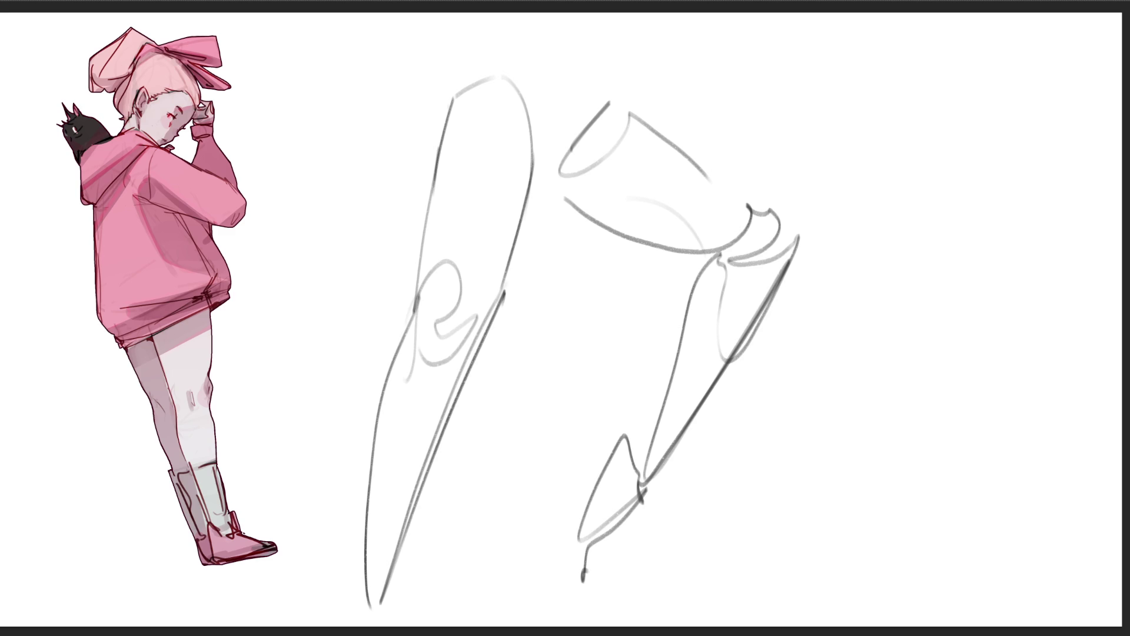
{"action": "mouse_move", "coordinate": [460, 30]}
{"action": "left_mouse_down"}
{"action": "mouse_move", "coordinate": [466, 59]}
{"action": "mouse_move", "coordinate": [489, 72]}
{"action": "mouse_move", "coordinate": [500, 52]}
{"action": "left_mouse_up"}
{"action": "mouse_move", "coordinate": [474, 32]}
{"action": "left_mouse_down"}
{"action": "mouse_move", "coordinate": [538, 13]}
{"action": "mouse_move", "coordinate": [598, 105]}
{"action": "left_mouse_up"}
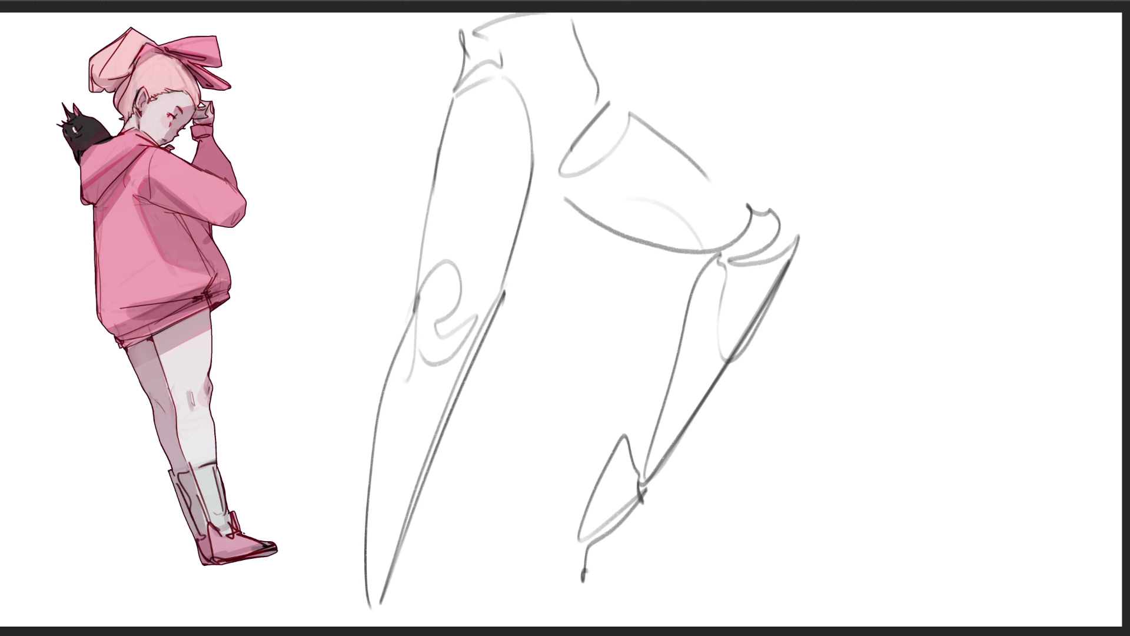
Rough in a teardrop head with ears and a boxy snout
{"action": "left_click_drag", "start_coordinate": [854, 201], "coordinate": [847, 273]}
{"action": "mouse_move", "coordinate": [875, 186]}
{"action": "left_mouse_down"}
{"action": "mouse_move", "coordinate": [860, 203]}
{"action": "mouse_move", "coordinate": [939, 247]}
{"action": "mouse_move", "coordinate": [851, 272]}
{"action": "mouse_move", "coordinate": [890, 266]}
{"action": "left_mouse_up"}
{"action": "mouse_move", "coordinate": [865, 151]}
{"action": "left_mouse_down"}
{"action": "mouse_move", "coordinate": [854, 204]}
{"action": "mouse_move", "coordinate": [875, 180]}
{"action": "mouse_move", "coordinate": [876, 191]}
{"action": "mouse_move", "coordinate": [891, 183]}
{"action": "mouse_move", "coordinate": [909, 202]}
{"action": "mouse_move", "coordinate": [945, 154]}
{"action": "mouse_move", "coordinate": [921, 203]}
{"action": "left_mouse_up"}
{"action": "mouse_move", "coordinate": [927, 197]}
{"action": "left_mouse_down"}
{"action": "mouse_move", "coordinate": [956, 177]}
{"action": "mouse_move", "coordinate": [933, 216]}
{"action": "left_mouse_up"}
{"action": "left_click_drag", "start_coordinate": [965, 205], "coordinate": [951, 223]}
{"action": "mouse_move", "coordinate": [846, 226]}
{"action": "left_mouse_down"}
{"action": "mouse_move", "coordinate": [849, 274]}
{"action": "mouse_move", "coordinate": [857, 245]}
{"action": "left_mouse_up"}
{"action": "mouse_move", "coordinate": [862, 229]}
{"action": "left_mouse_down"}
{"action": "mouse_move", "coordinate": [878, 234]}
{"action": "mouse_move", "coordinate": [886, 268]}
{"action": "mouse_move", "coordinate": [844, 275]}
{"action": "left_mouse_up"}
Add the head's centre line, jaw, chin and long neck, then fade everything to faint guides
{"action": "left_click_drag", "start_coordinate": [904, 220], "coordinate": [903, 265]}
{"action": "left_click_drag", "start_coordinate": [902, 268], "coordinate": [936, 265]}
{"action": "mouse_move", "coordinate": [879, 277]}
{"action": "left_mouse_down"}
{"action": "mouse_move", "coordinate": [946, 268]}
{"action": "mouse_move", "coordinate": [917, 298]}
{"action": "left_mouse_up"}
{"action": "mouse_move", "coordinate": [884, 303]}
{"action": "left_mouse_down"}
{"action": "mouse_move", "coordinate": [885, 321]}
{"action": "mouse_move", "coordinate": [902, 331]}
{"action": "left_mouse_up"}
{"action": "mouse_move", "coordinate": [861, 293]}
{"action": "left_mouse_down"}
{"action": "mouse_move", "coordinate": [863, 346]}
{"action": "mouse_move", "coordinate": [921, 295]}
{"action": "left_mouse_up"}
{"action": "left_click_drag", "start_coordinate": [927, 287], "coordinate": [909, 468]}
{"action": "left_click_drag", "start_coordinate": [860, 299], "coordinate": [892, 452]}
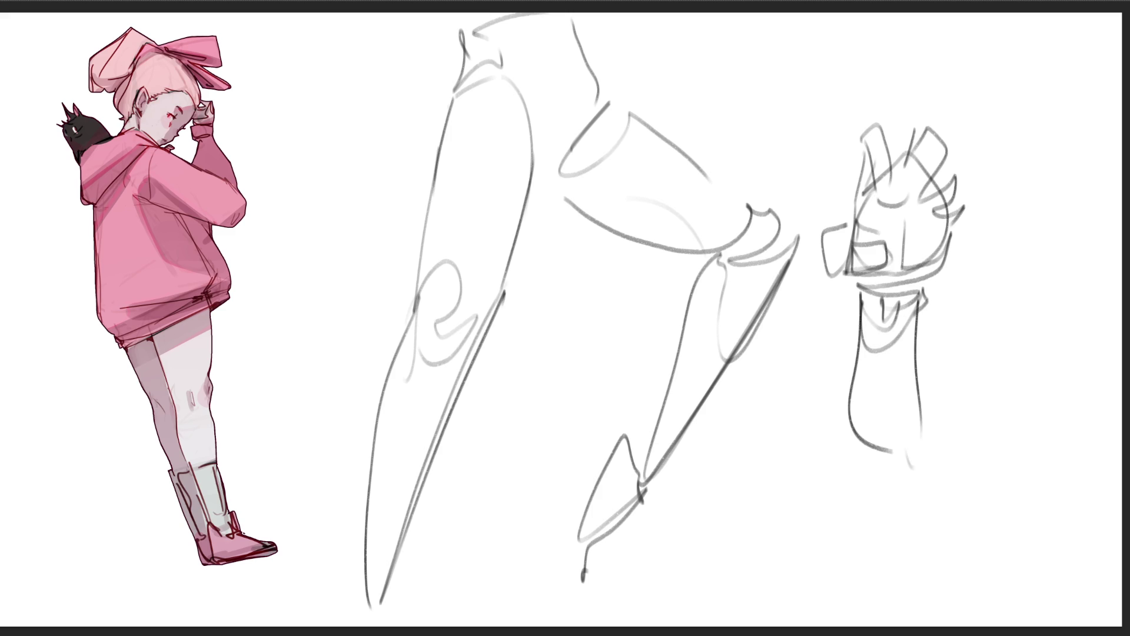
{"action": "mouse_move", "coordinate": [971, 416]}
{"action": "left_mouse_down"}
{"action": "mouse_move", "coordinate": [602, 388]}
{"action": "mouse_move", "coordinate": [691, 482]}
{"action": "mouse_move", "coordinate": [862, 117]}
{"action": "left_mouse_up"}
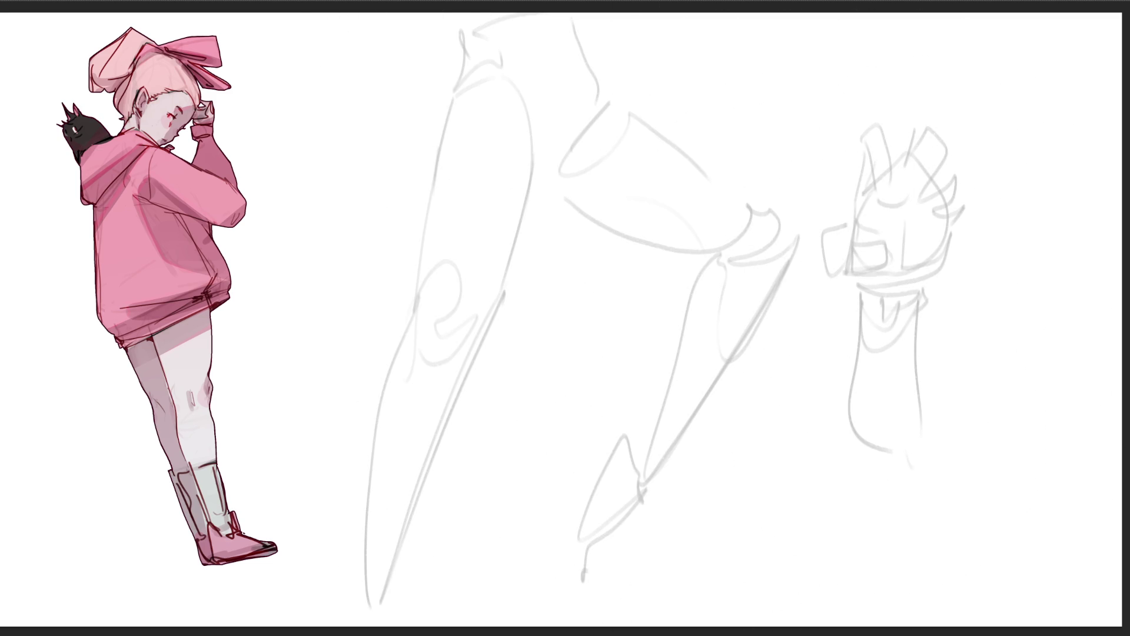
Ink the small sketch's mouth with teeth, lower lip, jaw edge and an ear above
{"action": "mouse_move", "coordinate": [849, 241]}
{"action": "left_mouse_down"}
{"action": "mouse_move", "coordinate": [889, 263]}
{"action": "mouse_move", "coordinate": [857, 265]}
{"action": "left_mouse_up"}
{"action": "mouse_move", "coordinate": [857, 268]}
{"action": "left_mouse_down"}
{"action": "mouse_move", "coordinate": [874, 268]}
{"action": "mouse_move", "coordinate": [843, 270]}
{"action": "mouse_move", "coordinate": [865, 277]}
{"action": "mouse_move", "coordinate": [840, 226]}
{"action": "mouse_move", "coordinate": [858, 214]}
{"action": "mouse_move", "coordinate": [860, 235]}
{"action": "mouse_move", "coordinate": [886, 244]}
{"action": "mouse_move", "coordinate": [890, 276]}
{"action": "mouse_move", "coordinate": [910, 271]}
{"action": "left_mouse_up"}
{"action": "mouse_move", "coordinate": [902, 253]}
{"action": "left_mouse_down"}
{"action": "mouse_move", "coordinate": [907, 272]}
{"action": "mouse_move", "coordinate": [956, 223]}
{"action": "left_mouse_up"}
{"action": "left_click_drag", "start_coordinate": [877, 220], "coordinate": [921, 205]}
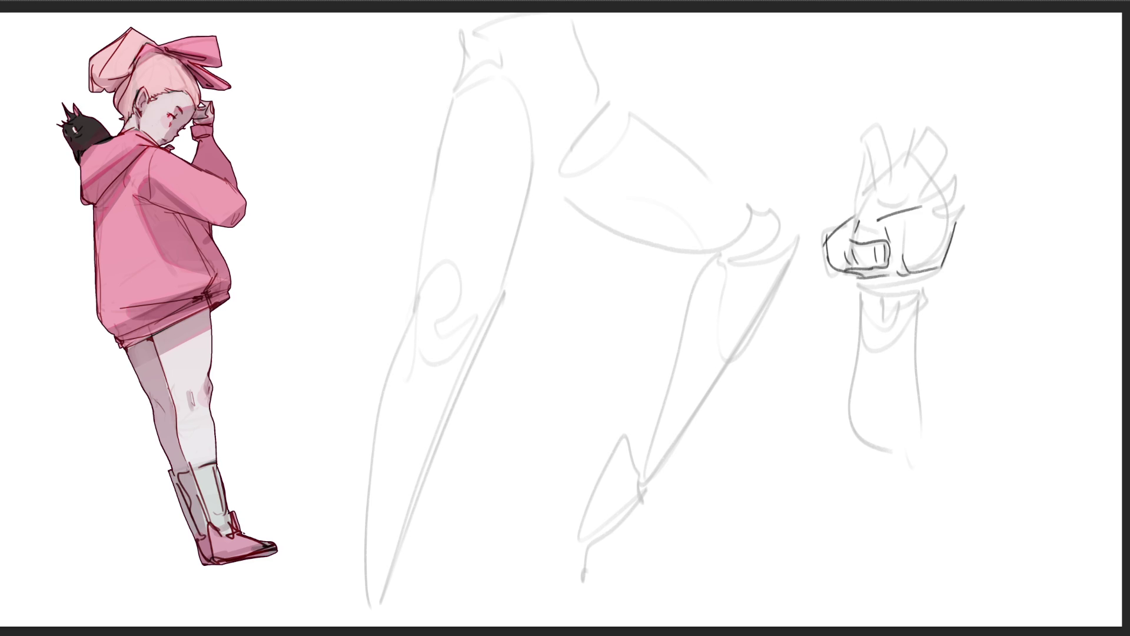
{"action": "mouse_move", "coordinate": [870, 160]}
{"action": "left_mouse_down"}
{"action": "mouse_move", "coordinate": [878, 194]}
{"action": "mouse_move", "coordinate": [898, 193]}
{"action": "mouse_move", "coordinate": [887, 159]}
{"action": "left_mouse_up"}
Redraw the ear with a flat top, add a second ear and angular shapes on the right
{"action": "left_click_drag", "start_coordinate": [881, 131], "coordinate": [892, 156]}
{"action": "mouse_move", "coordinate": [877, 129]}
{"action": "left_mouse_down"}
{"action": "mouse_move", "coordinate": [861, 139]}
{"action": "mouse_move", "coordinate": [855, 219]}
{"action": "left_mouse_up"}
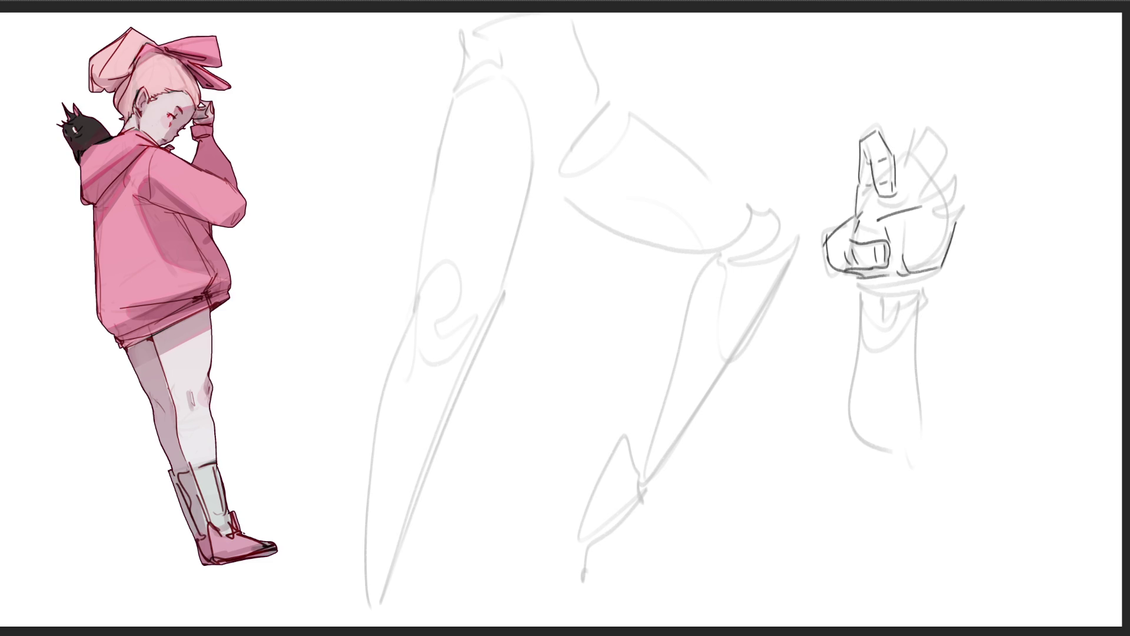
{"action": "mouse_move", "coordinate": [907, 179]}
{"action": "left_mouse_down"}
{"action": "mouse_move", "coordinate": [916, 193]}
{"action": "mouse_move", "coordinate": [907, 180]}
{"action": "mouse_move", "coordinate": [930, 169]}
{"action": "mouse_move", "coordinate": [936, 137]}
{"action": "mouse_move", "coordinate": [939, 170]}
{"action": "left_mouse_up"}
{"action": "mouse_move", "coordinate": [910, 133]}
{"action": "left_mouse_down"}
{"action": "mouse_move", "coordinate": [893, 182]}
{"action": "mouse_move", "coordinate": [931, 192]}
{"action": "mouse_move", "coordinate": [951, 172]}
{"action": "left_mouse_up"}
{"action": "mouse_move", "coordinate": [944, 185]}
{"action": "left_mouse_down"}
{"action": "mouse_move", "coordinate": [933, 196]}
{"action": "mouse_move", "coordinate": [944, 215]}
{"action": "mouse_move", "coordinate": [959, 170]}
{"action": "left_mouse_up"}
{"action": "mouse_move", "coordinate": [953, 186]}
{"action": "left_mouse_down"}
{"action": "mouse_move", "coordinate": [961, 207]}
{"action": "mouse_move", "coordinate": [944, 224]}
{"action": "mouse_move", "coordinate": [966, 221]}
{"action": "left_mouse_up"}
{"action": "mouse_move", "coordinate": [966, 222]}
{"action": "left_mouse_down"}
{"action": "mouse_move", "coordinate": [944, 231]}
{"action": "mouse_move", "coordinate": [948, 250]}
{"action": "left_mouse_up"}
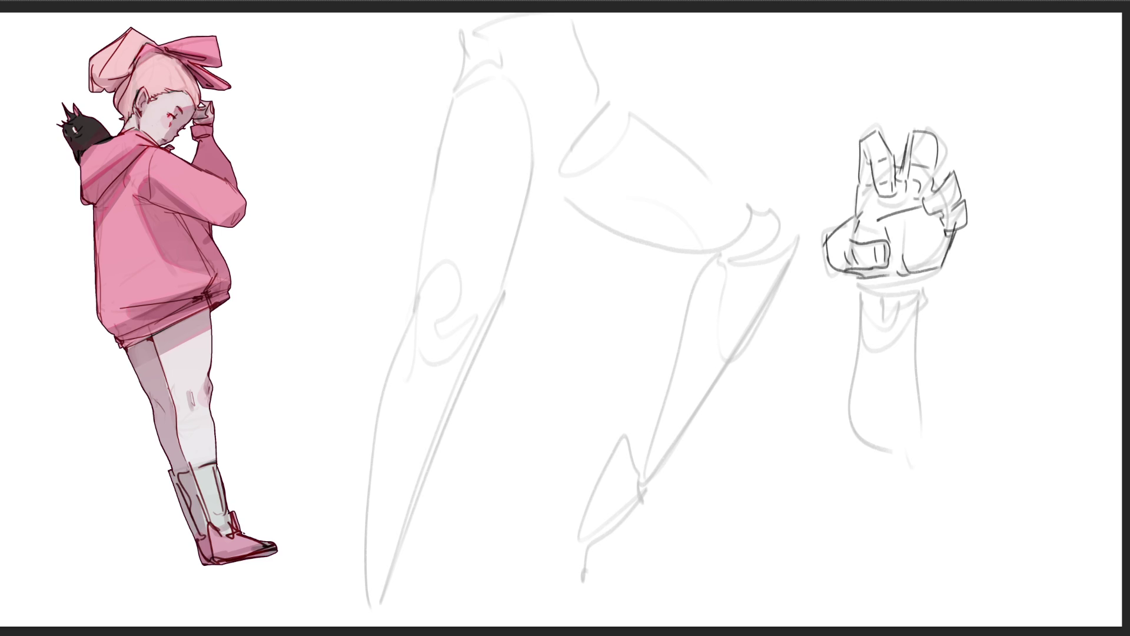
Add angular planes, wrist and forearm to the hand, then erase the faint leg and hand sketches
{"action": "left_click_drag", "start_coordinate": [906, 194], "coordinate": [865, 231]}
{"action": "left_click_drag", "start_coordinate": [865, 233], "coordinate": [907, 250]}
{"action": "mouse_move", "coordinate": [934, 217]}
{"action": "left_mouse_down"}
{"action": "mouse_move", "coordinate": [912, 252]}
{"action": "mouse_move", "coordinate": [874, 246]}
{"action": "mouse_move", "coordinate": [923, 255]}
{"action": "left_mouse_up"}
{"action": "mouse_move", "coordinate": [874, 193]}
{"action": "left_mouse_down"}
{"action": "mouse_move", "coordinate": [884, 232]}
{"action": "mouse_move", "coordinate": [909, 191]}
{"action": "left_mouse_up"}
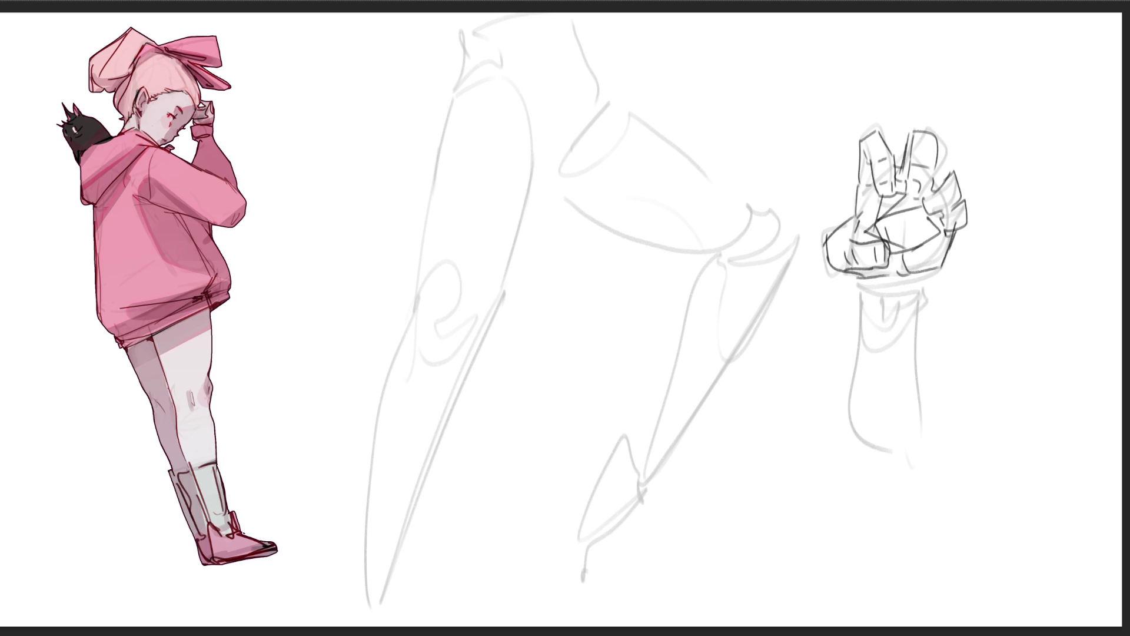
{"action": "mouse_move", "coordinate": [857, 281]}
{"action": "left_mouse_down"}
{"action": "mouse_move", "coordinate": [936, 266]}
{"action": "mouse_move", "coordinate": [888, 282]}
{"action": "mouse_move", "coordinate": [917, 323]}
{"action": "mouse_move", "coordinate": [866, 450]}
{"action": "left_mouse_up"}
{"action": "left_click_drag", "start_coordinate": [921, 328], "coordinate": [921, 476]}
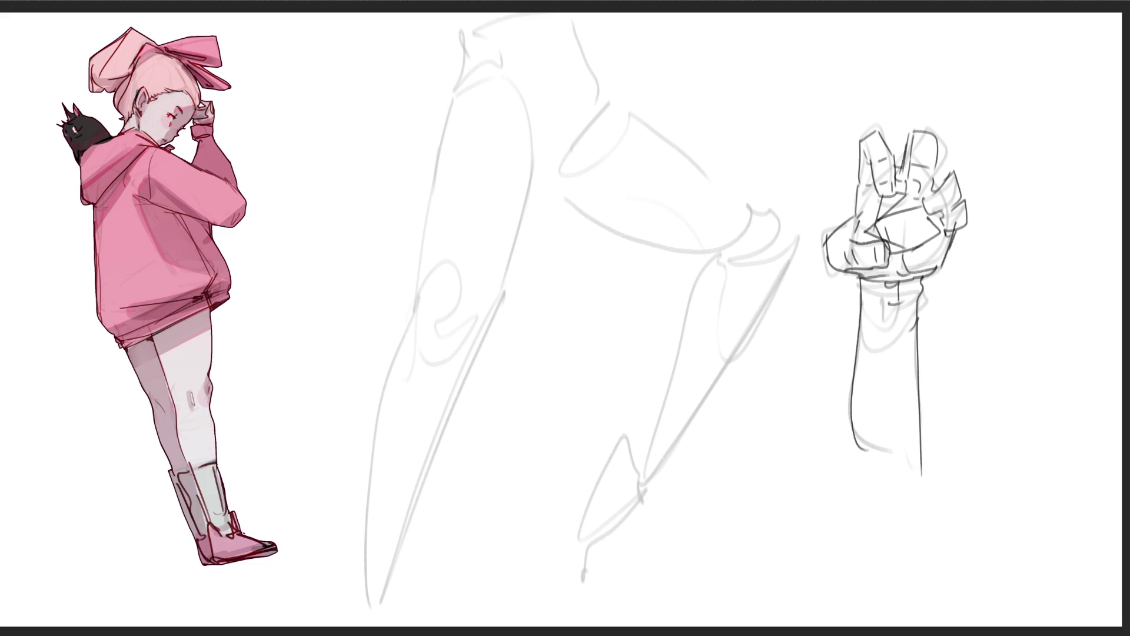
{"action": "left_click_drag", "start_coordinate": [938, 199], "coordinate": [930, 207]}
{"action": "left_click_drag", "start_coordinate": [933, 180], "coordinate": [951, 171]}
{"action": "mouse_move", "coordinate": [689, 211]}
{"action": "left_mouse_down"}
{"action": "mouse_move", "coordinate": [610, 192]}
{"action": "mouse_move", "coordinate": [541, 252]}
{"action": "mouse_move", "coordinate": [481, 565]}
{"action": "mouse_move", "coordinate": [687, 227]}
{"action": "mouse_move", "coordinate": [560, 631]}
{"action": "left_mouse_up"}
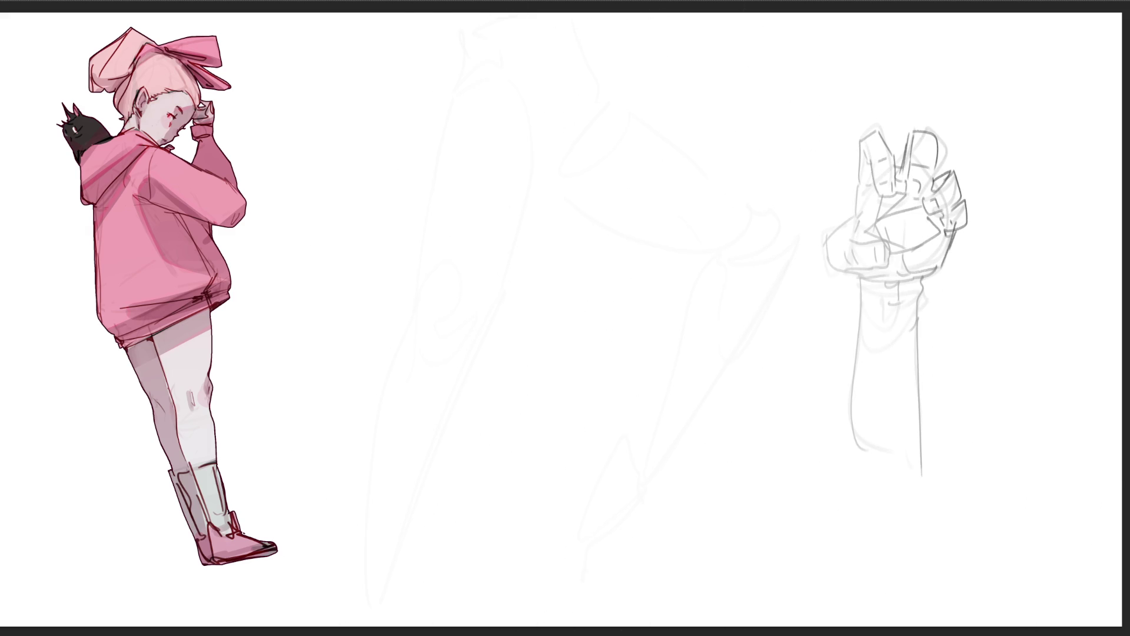
{"action": "key", "text": "Delete"}
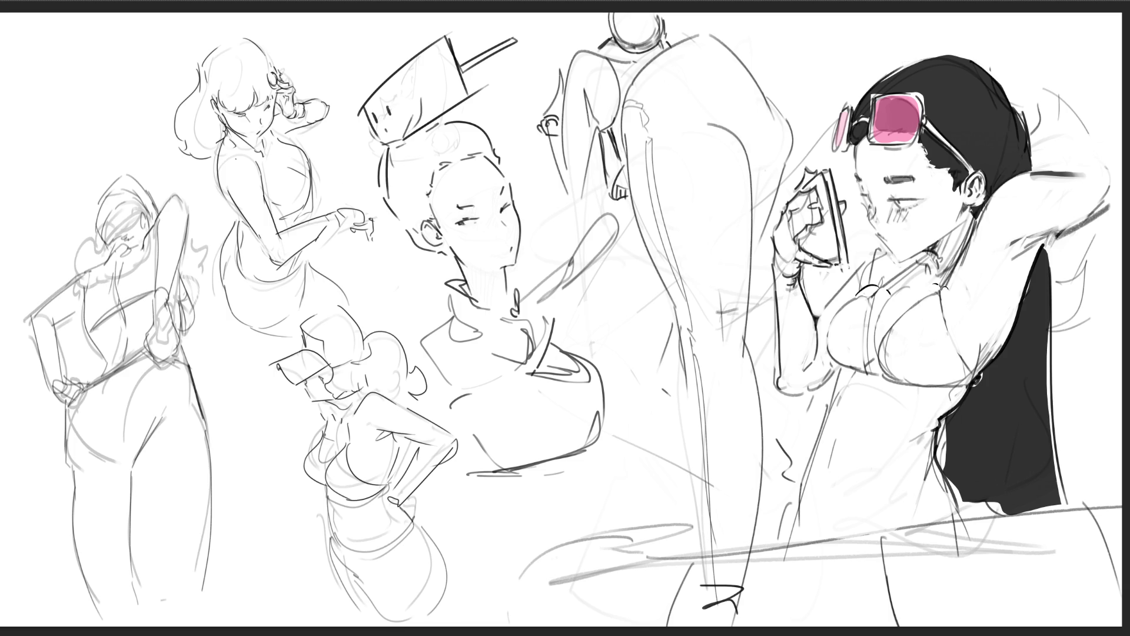
Select the bikini cup area and refine its left and inner edges
{"action": "mouse_move", "coordinate": [965, 241]}
{"action": "left_mouse_down"}
{"action": "mouse_move", "coordinate": [952, 275]}
{"action": "mouse_move", "coordinate": [974, 223]}
{"action": "mouse_move", "coordinate": [941, 289]}
{"action": "mouse_move", "coordinate": [969, 236]}
{"action": "left_mouse_up"}
{"action": "mouse_move", "coordinate": [971, 382]}
{"action": "left_mouse_down"}
{"action": "mouse_move", "coordinate": [883, 333]}
{"action": "mouse_move", "coordinate": [935, 292]}
{"action": "mouse_move", "coordinate": [971, 383]}
{"action": "left_mouse_up"}
{"action": "left_click_drag", "start_coordinate": [828, 327], "coordinate": [827, 342]}
{"action": "left_click_drag", "start_coordinate": [867, 341], "coordinate": [875, 299]}
Fill the selected bikini top with dark grey and deselect
{"action": "left_click_drag", "start_coordinate": [729, 127], "coordinate": [727, 129]}
{"action": "key", "text": "shift+BackSpace"}
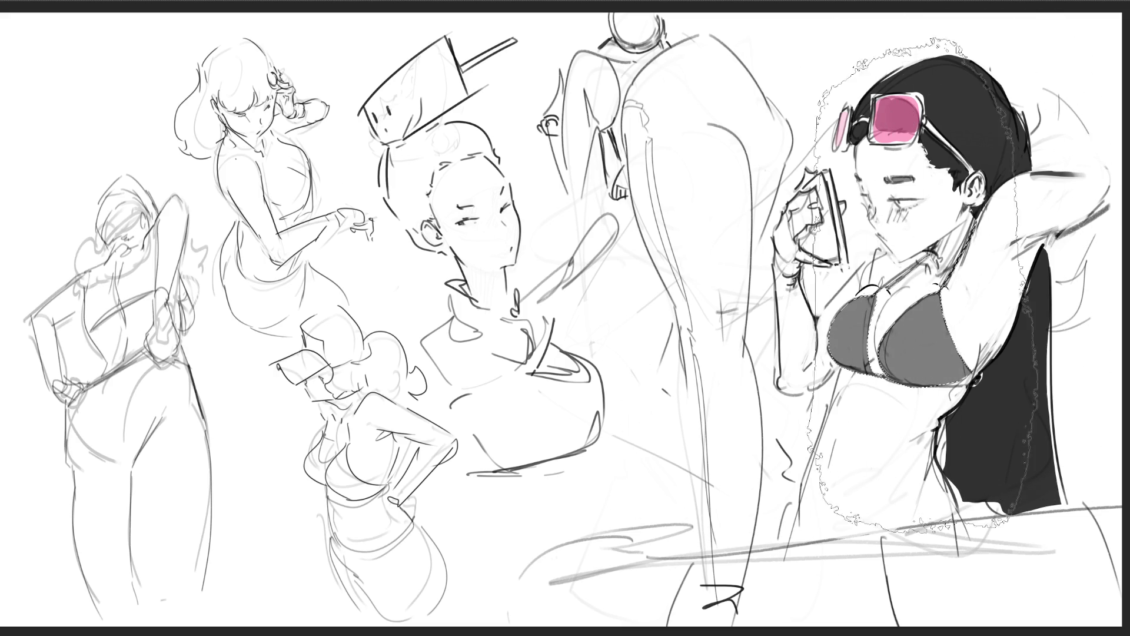
{"action": "left_click_drag", "start_coordinate": [815, 624], "coordinate": [597, 624]}
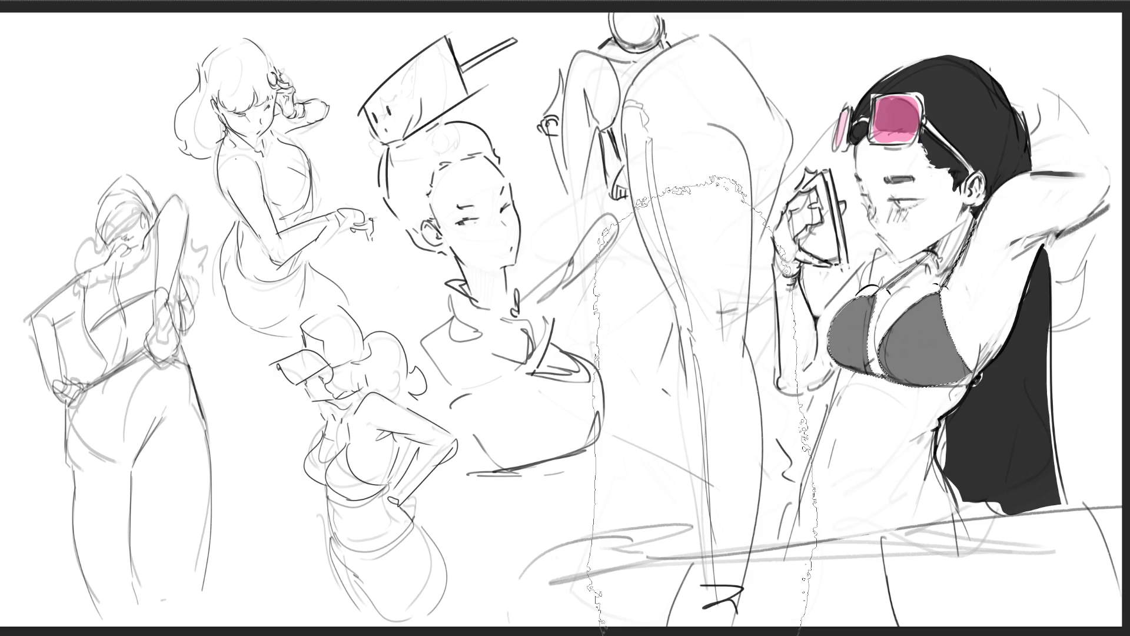
{"action": "key", "text": "ctrl+d"}
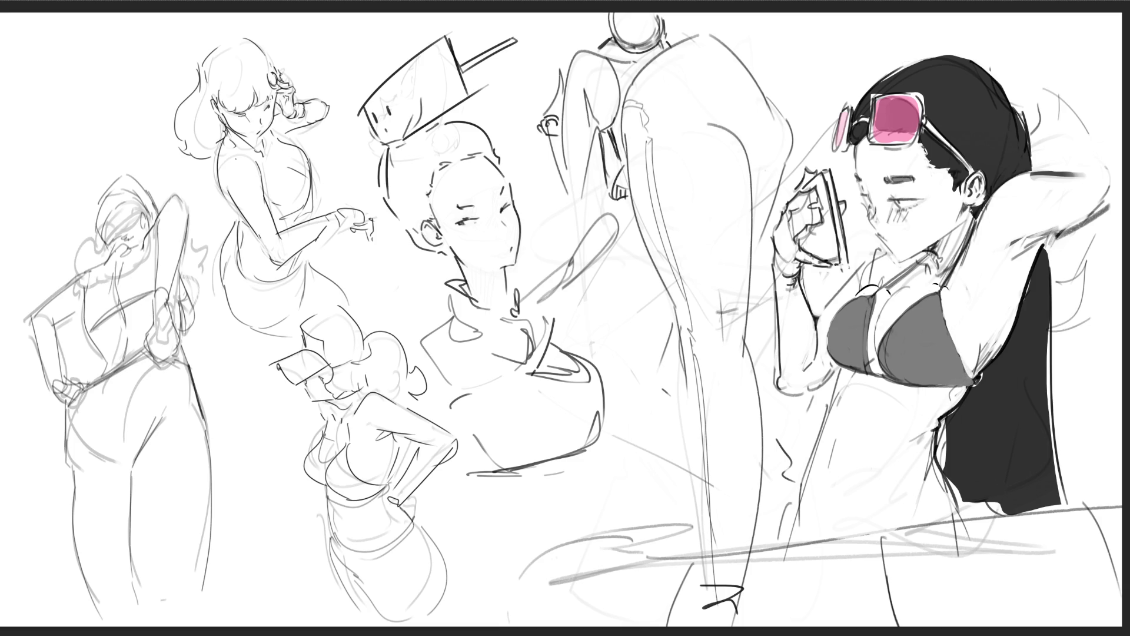
Brighten the strap between the cups and darken the leg's top curve and outer outline
{"action": "left_click_drag", "start_coordinate": [958, 362], "coordinate": [947, 325]}
{"action": "mouse_move", "coordinate": [880, 328]}
{"action": "left_mouse_down"}
{"action": "mouse_move", "coordinate": [882, 372]}
{"action": "mouse_move", "coordinate": [885, 360]}
{"action": "left_mouse_up"}
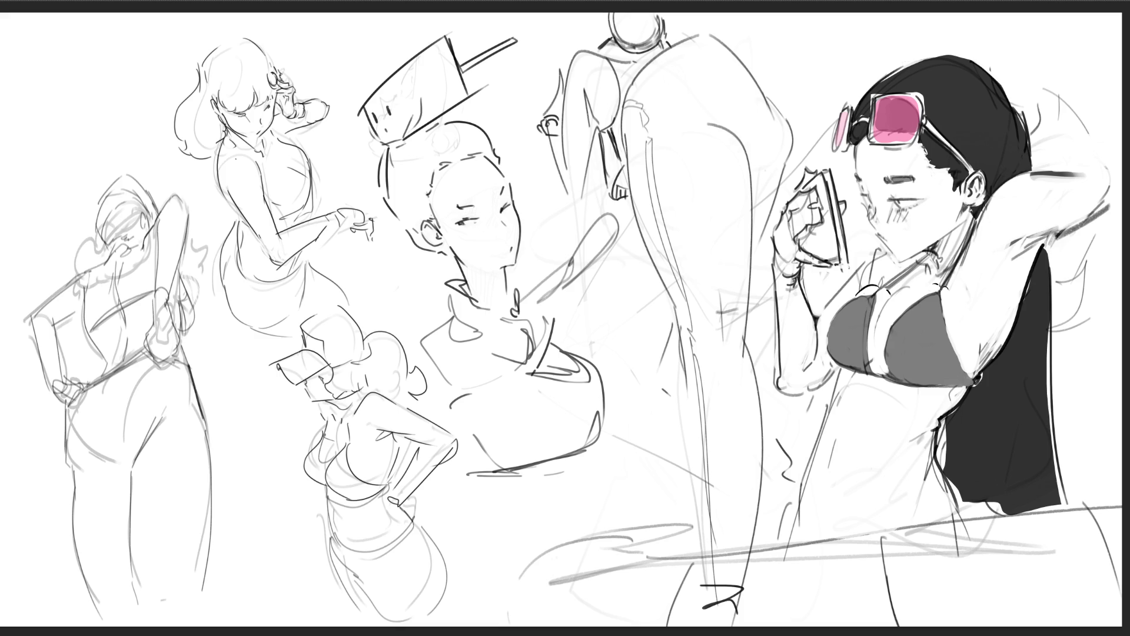
{"action": "left_click_drag", "start_coordinate": [705, 33], "coordinate": [633, 84]}
{"action": "mouse_move", "coordinate": [707, 32]}
{"action": "left_mouse_down"}
{"action": "mouse_move", "coordinate": [668, 47]}
{"action": "mouse_move", "coordinate": [621, 118]}
{"action": "left_mouse_up"}
{"action": "mouse_move", "coordinate": [628, 196]}
{"action": "left_mouse_down"}
{"action": "mouse_move", "coordinate": [676, 318]}
{"action": "mouse_move", "coordinate": [696, 419]}
{"action": "mouse_move", "coordinate": [697, 573]}
{"action": "mouse_move", "coordinate": [738, 606]}
{"action": "mouse_move", "coordinate": [758, 470]}
{"action": "mouse_move", "coordinate": [747, 316]}
{"action": "mouse_move", "coordinate": [788, 114]}
{"action": "mouse_move", "coordinate": [706, 32]}
{"action": "left_mouse_up"}
{"action": "mouse_move", "coordinate": [624, 144]}
{"action": "left_mouse_down"}
{"action": "mouse_move", "coordinate": [622, 108]}
{"action": "mouse_move", "coordinate": [639, 104]}
{"action": "mouse_move", "coordinate": [688, 333]}
{"action": "mouse_move", "coordinate": [686, 278]}
{"action": "left_mouse_up"}
{"action": "key", "text": "ctrl+z"}
Try a lower inner contour and a dark grey fill on the leg, then undo them
{"action": "key", "text": "ctrl+z"}
{"action": "mouse_move", "coordinate": [704, 433]}
{"action": "left_mouse_down"}
{"action": "mouse_move", "coordinate": [708, 590]}
{"action": "mouse_move", "coordinate": [710, 547]}
{"action": "left_mouse_up"}
{"action": "key", "text": "ctrl+z"}
{"action": "key", "text": "ctrl+z"}
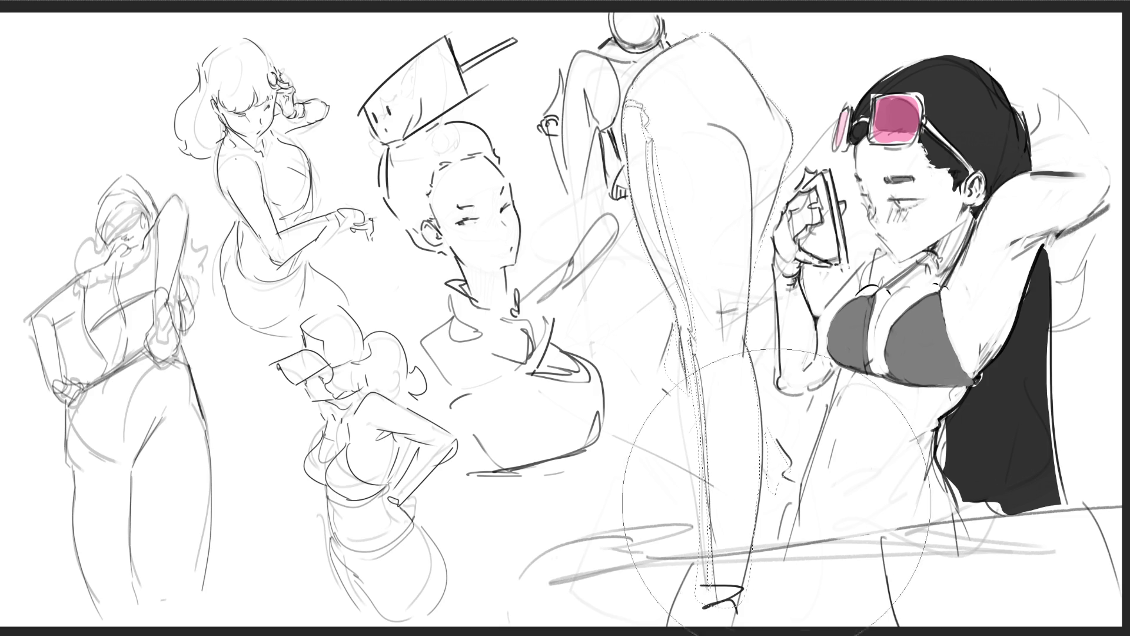
{"action": "left_click_drag", "start_coordinate": [706, 588], "coordinate": [677, 117]}
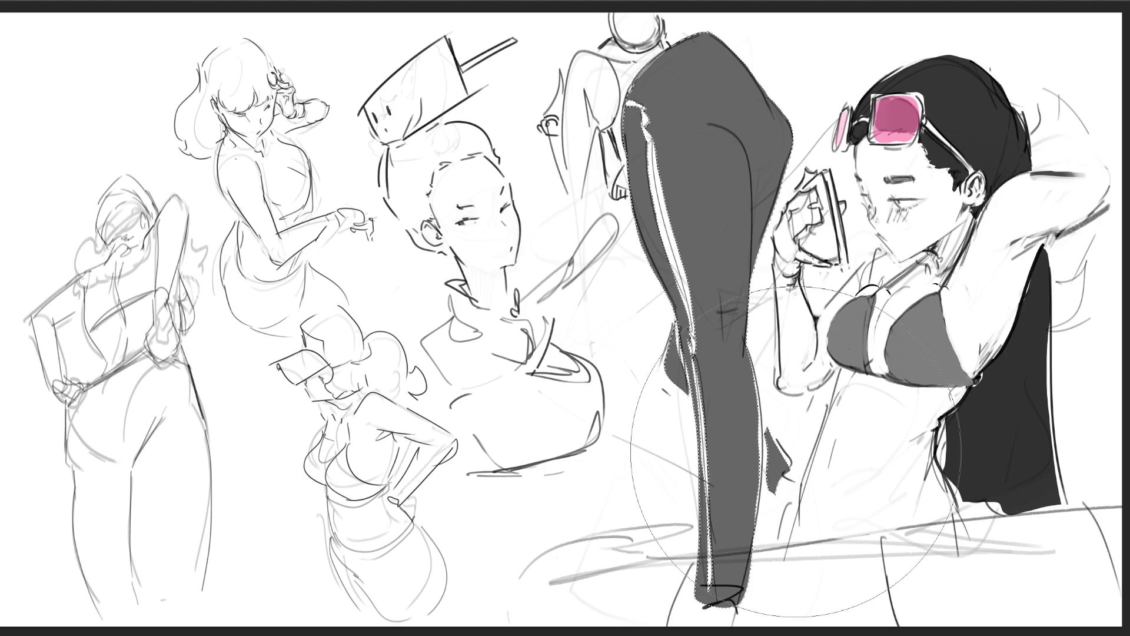
{"action": "left_click", "coordinate": [796, 452]}
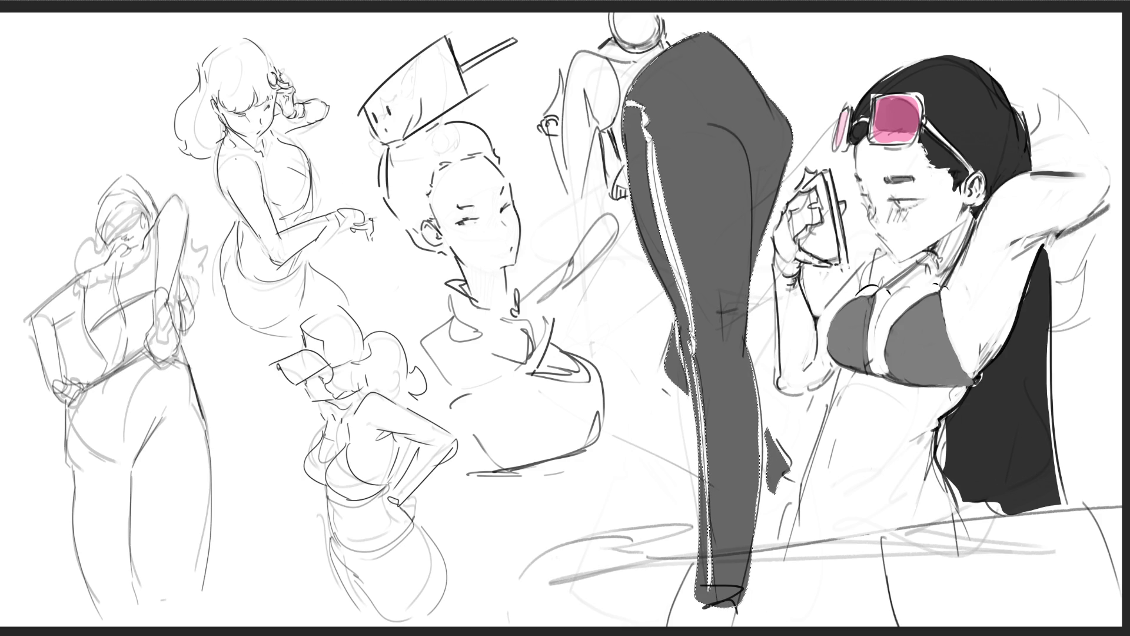
{"action": "key", "text": "Delete"}
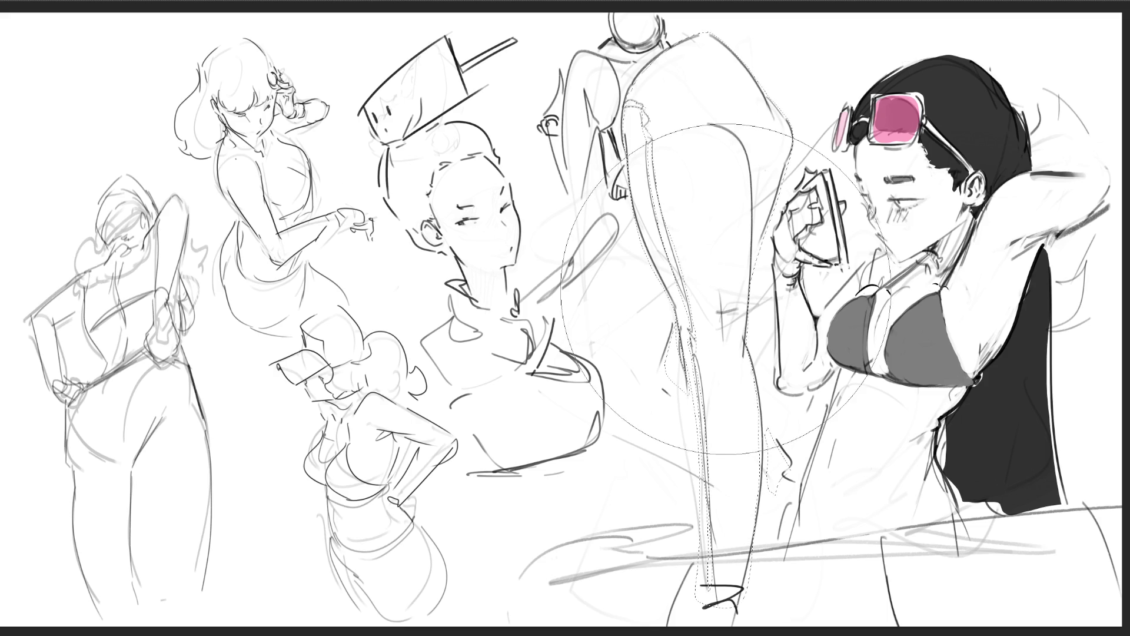
Fill the leg with flat dark grey as trousers and shade the small head at the top
{"action": "key", "text": "alt+BackSpace"}
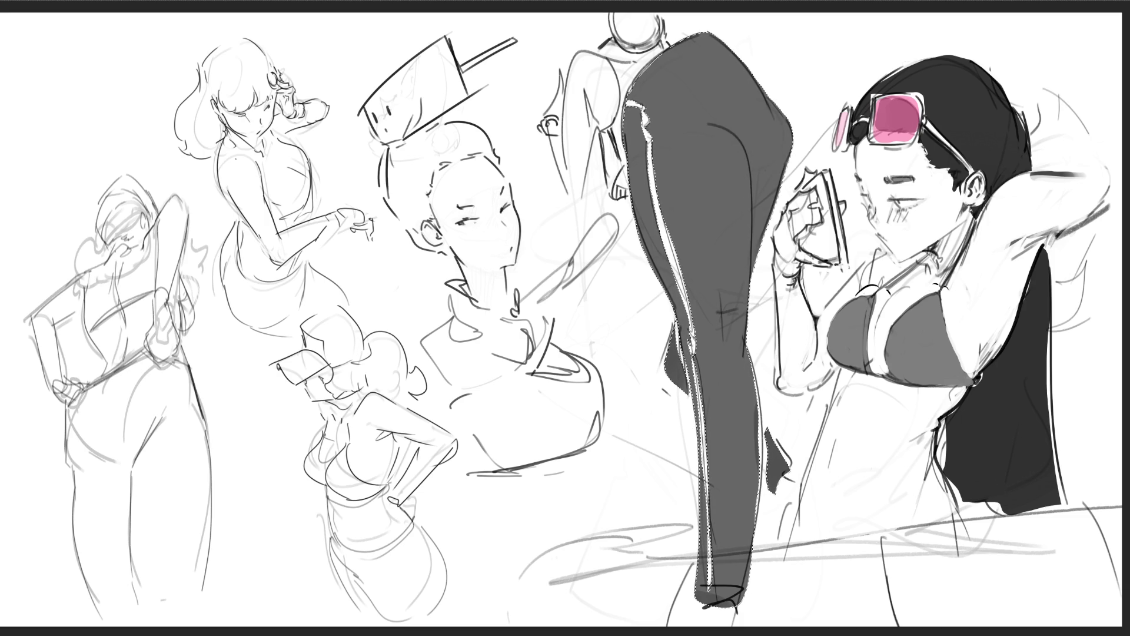
{"action": "key", "text": "ctrl+d"}
{"action": "key", "text": "ctrl+z"}
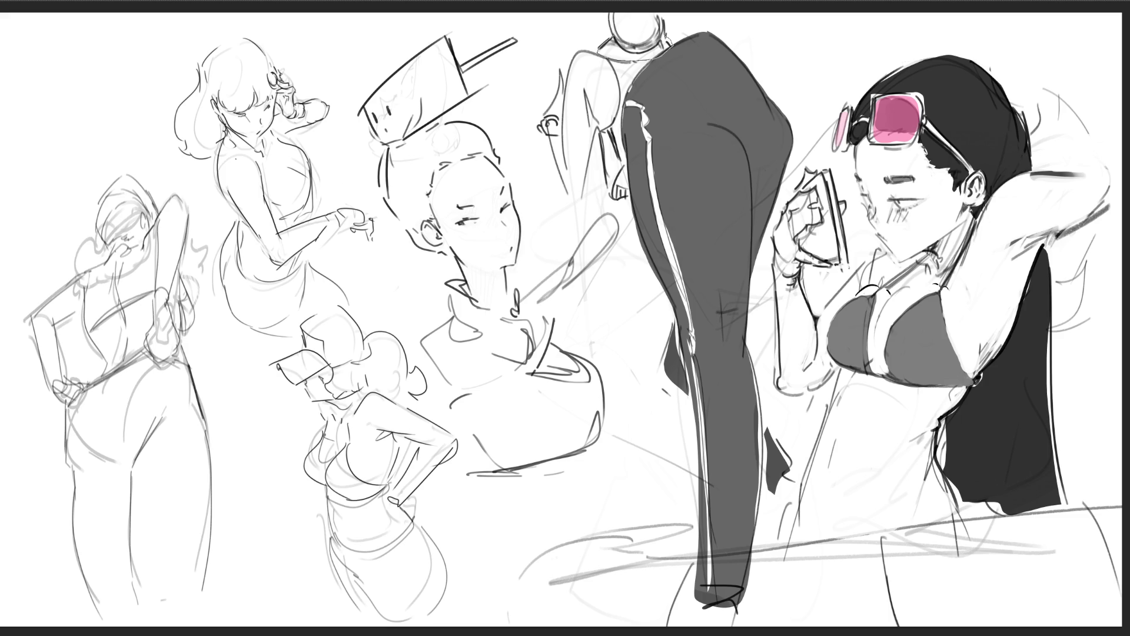
{"action": "left_click_drag", "start_coordinate": [599, 49], "coordinate": [611, 13]}
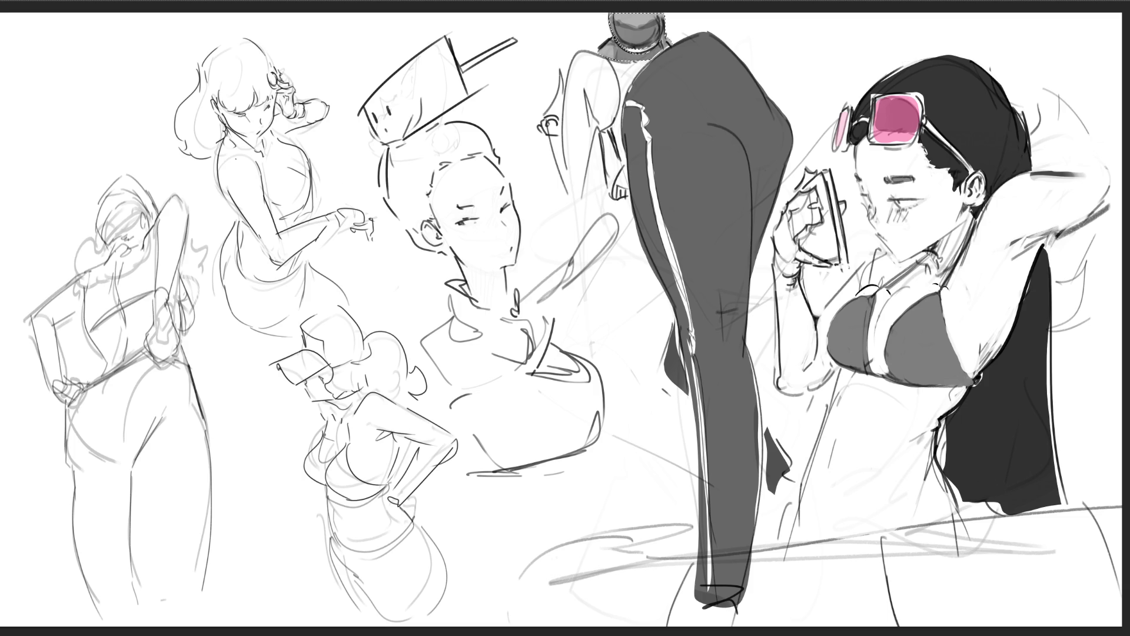
{"action": "key", "text": "ctrl+d"}
Sketch strokes on the top figure's leg and small hand, then zoom out to the whole page
{"action": "mouse_move", "coordinate": [583, 90]}
{"action": "left_mouse_down"}
{"action": "mouse_move", "coordinate": [566, 202]}
{"action": "mouse_move", "coordinate": [600, 91]}
{"action": "mouse_move", "coordinate": [584, 89]}
{"action": "left_mouse_up"}
{"action": "left_click_drag", "start_coordinate": [615, 173], "coordinate": [618, 198]}
{"action": "mouse_move", "coordinate": [548, 126]}
{"action": "left_mouse_down"}
{"action": "mouse_move", "coordinate": [556, 119]}
{"action": "mouse_move", "coordinate": [557, 142]}
{"action": "left_mouse_up"}
{"action": "key", "text": "3"}
{"action": "key", "text": "3"}
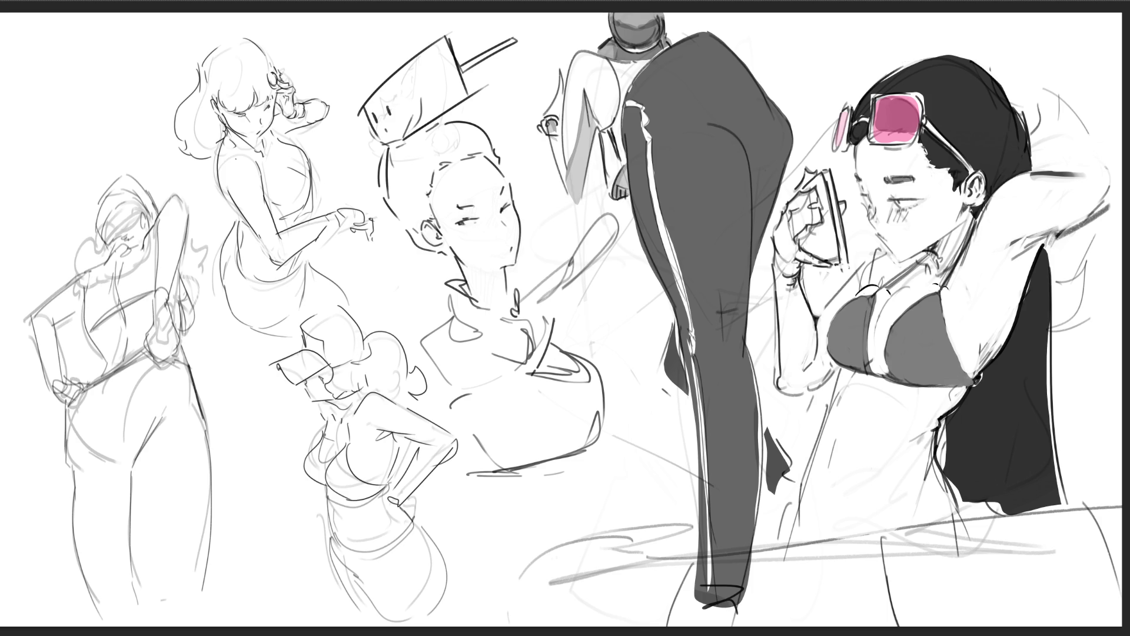
{"action": "key", "text": "ctrl+minus"}
{"action": "key", "text": "ctrl+minus"}
{"action": "key", "text": "ctrl+minus"}
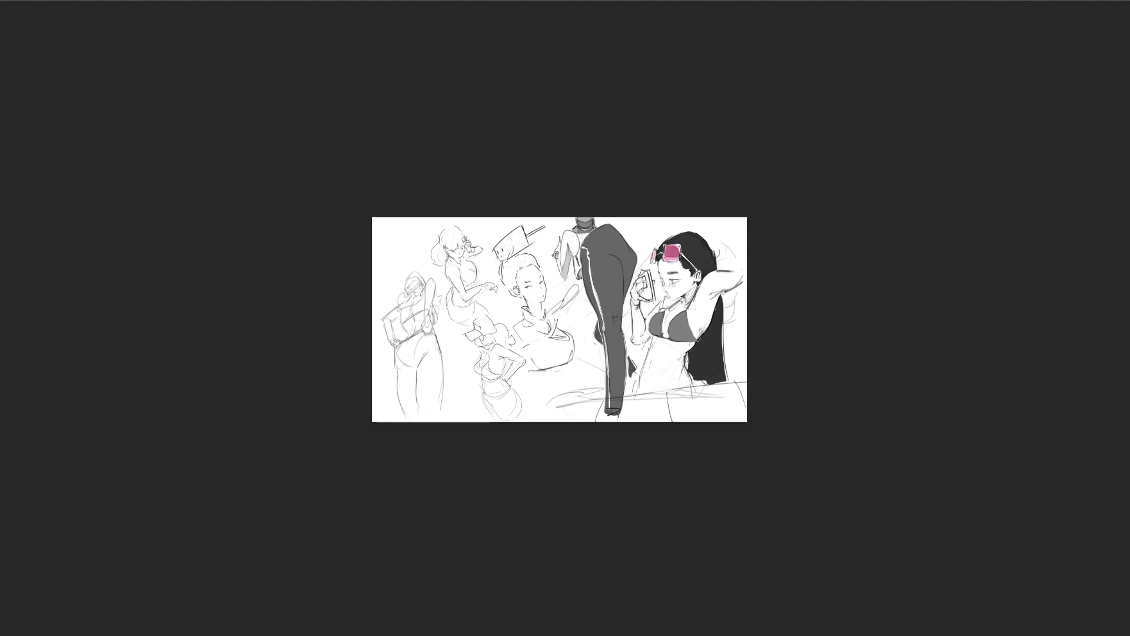
{"action": "key", "text": "ctrl+0"}
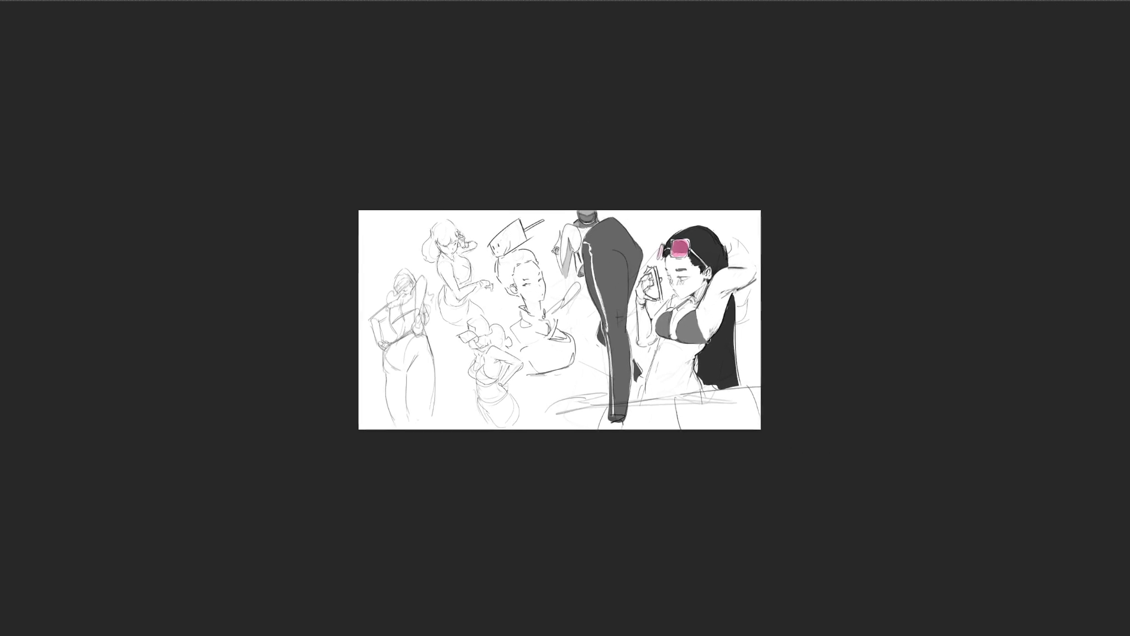